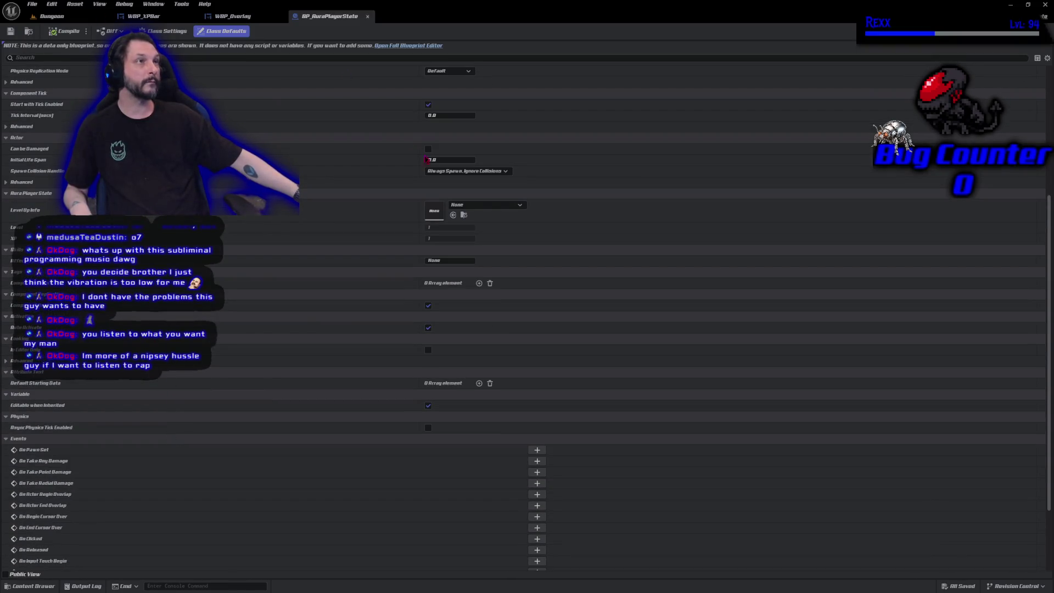
- Make DA_LevelUpInfo BP_AuraPlayerState's LevelUpInfo, save all, then playtest the Dungeon level
left_click(486, 205)
left_click(485, 286)
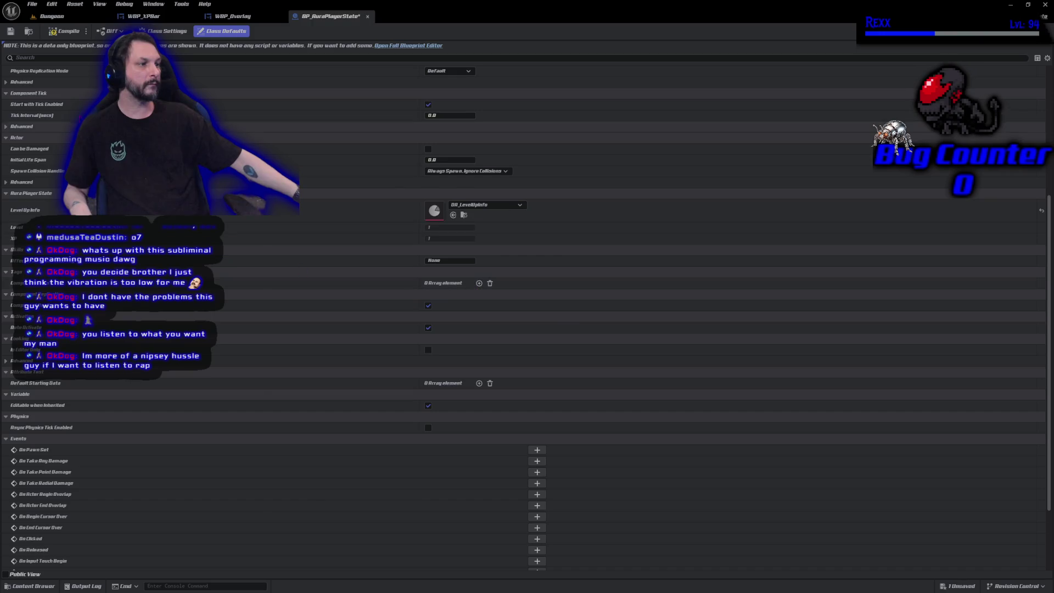
left_click(32, 3)
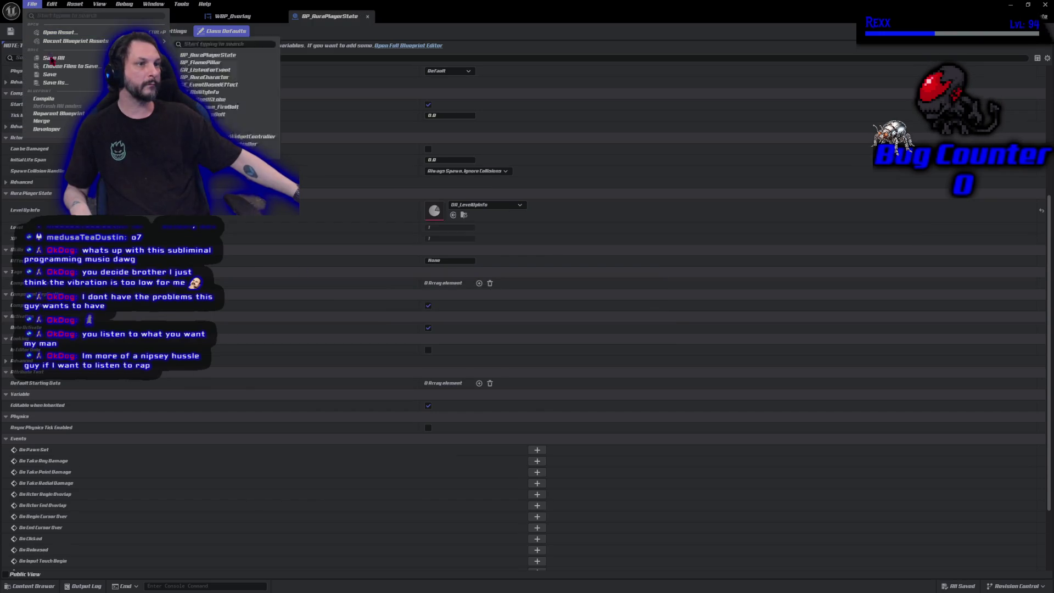
left_click(51, 16)
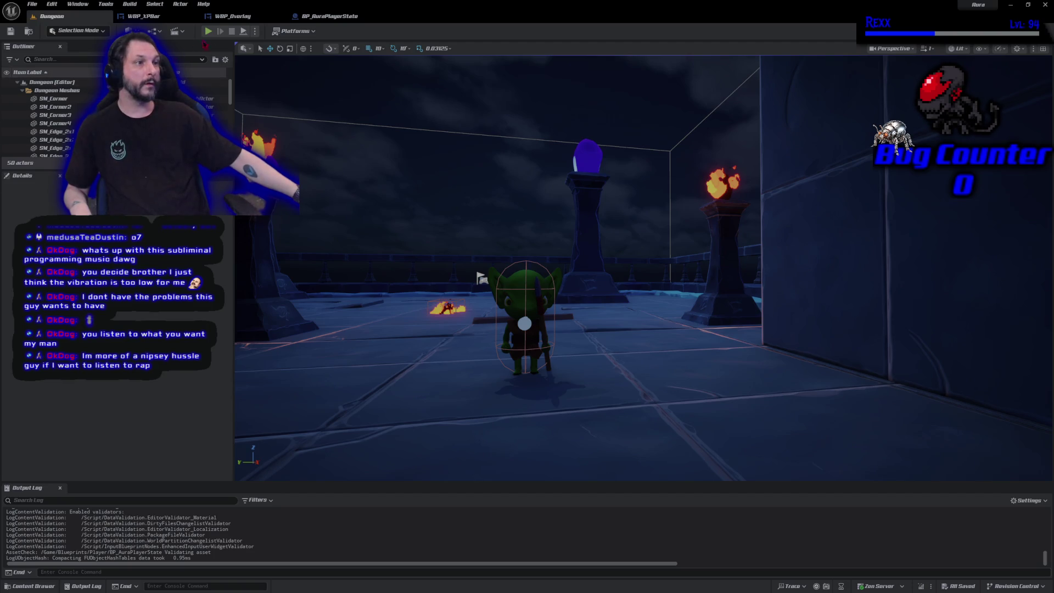
left_click(208, 31)
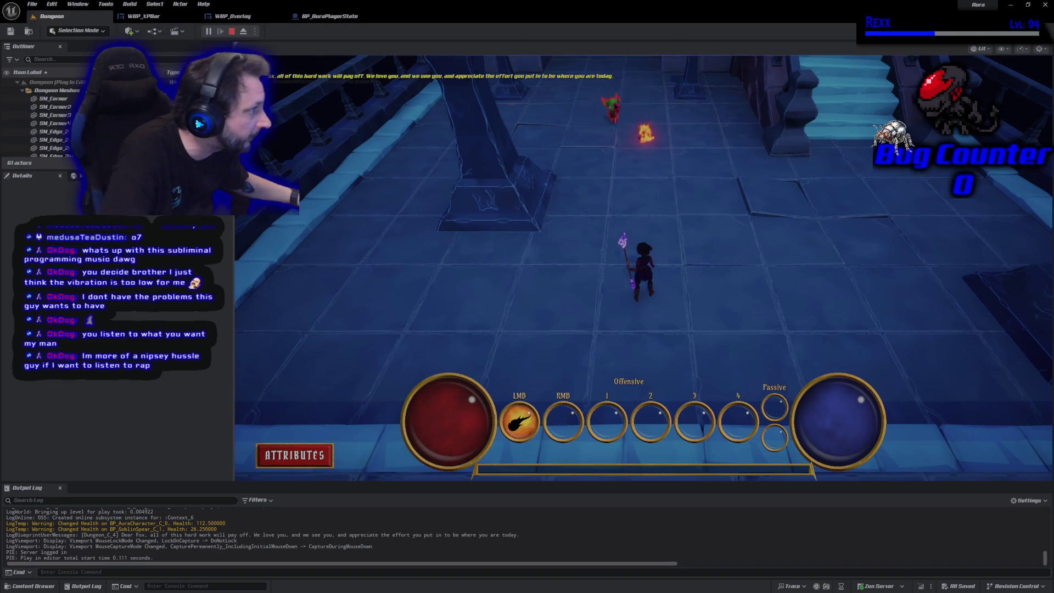
left_click(617, 158)
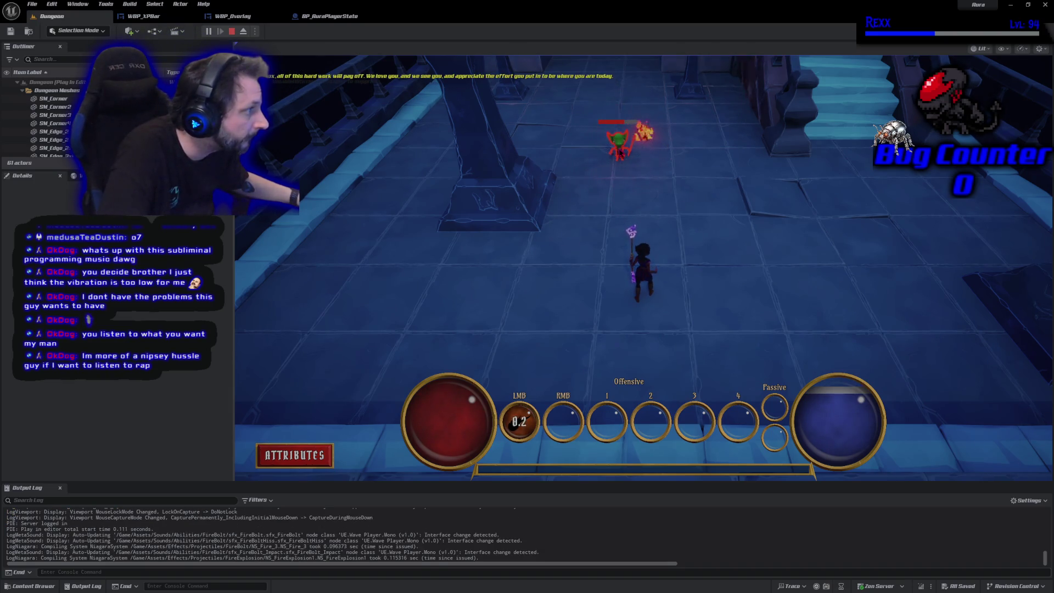
left_click(617, 154)
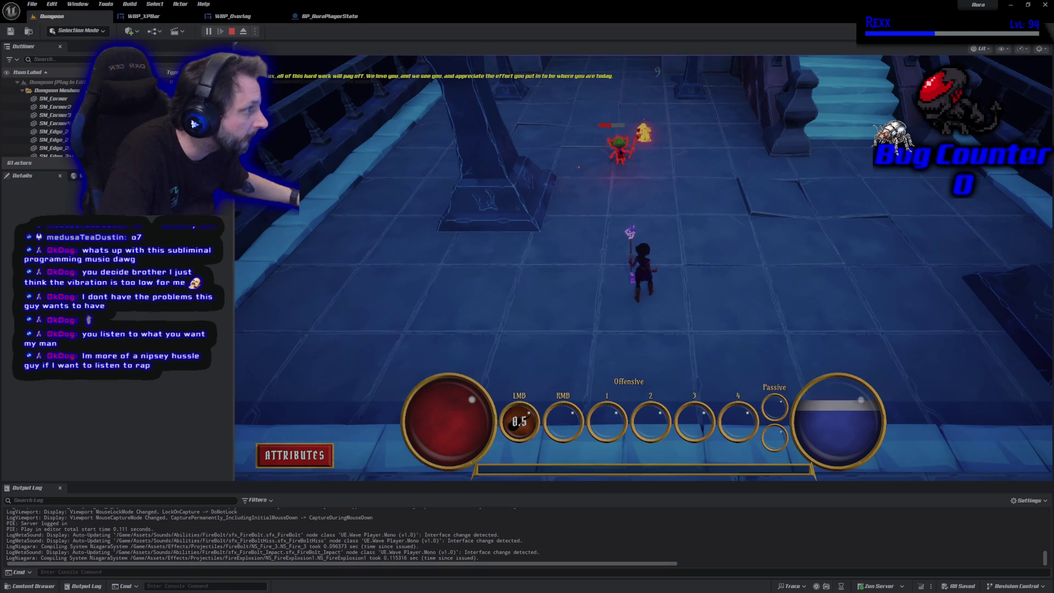
left_click(620, 153)
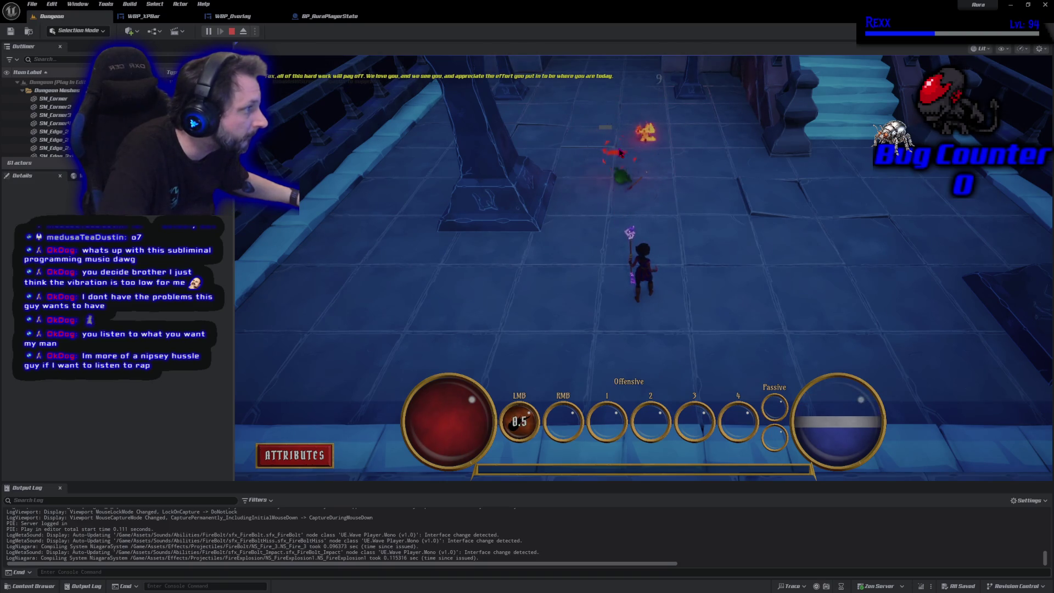
key("d")
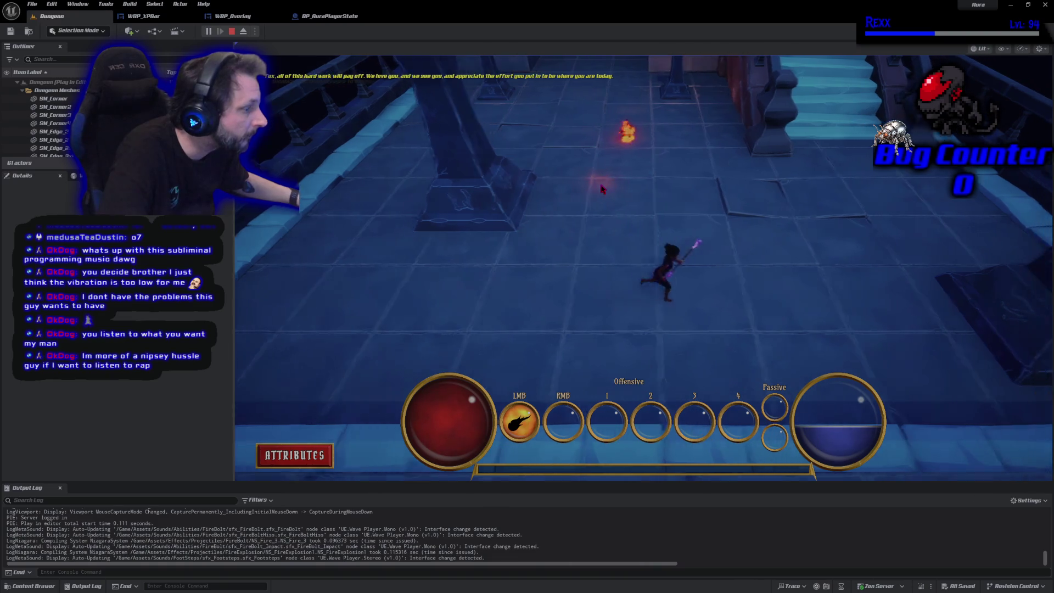
key("w")
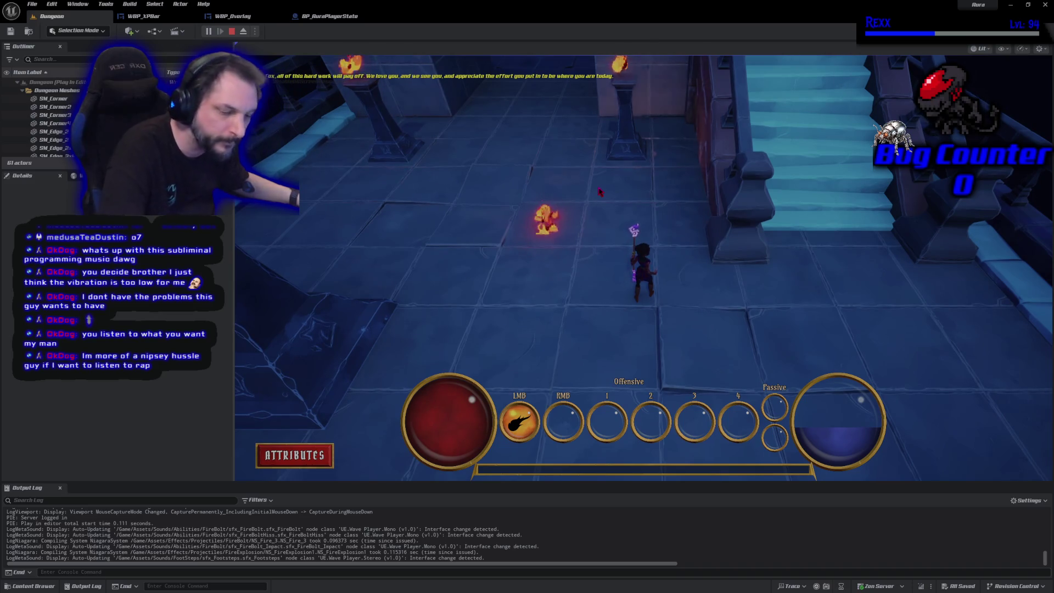
key("Escape")
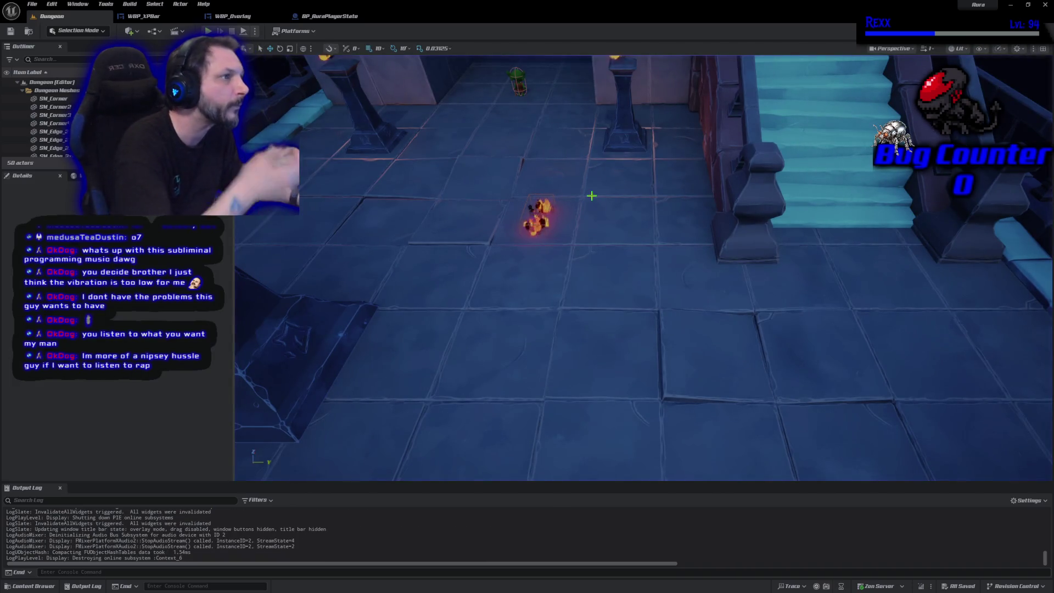
left_click(329, 15)
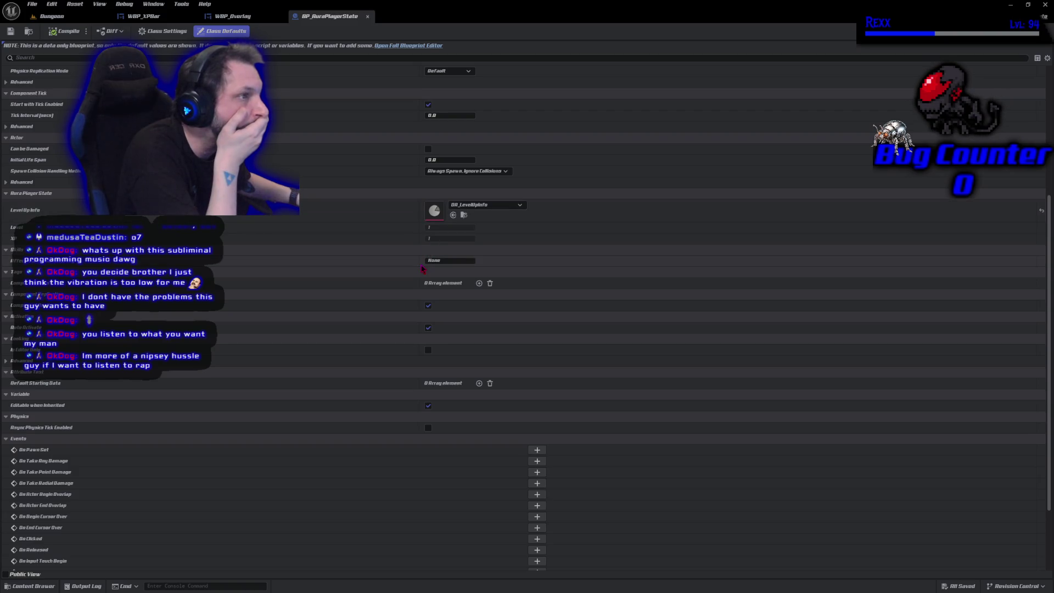
- Check WBP_Overlay's widget nodes, then wire WBP_XPBar's New Value into Set Percent's In Percent
left_click(232, 17)
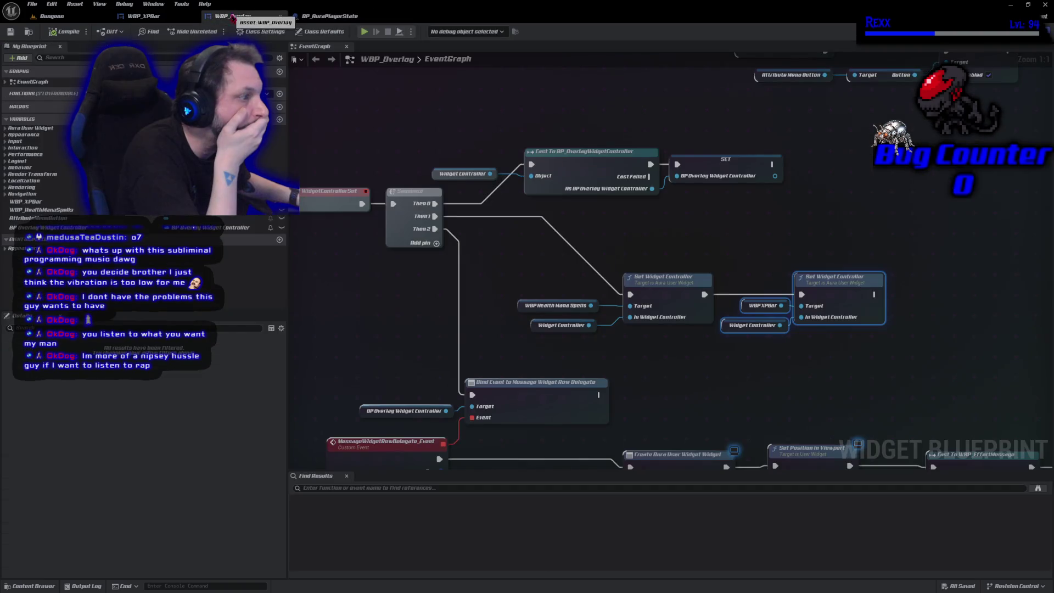
mouse_move(679, 393)
left_mouse_down()
mouse_move(494, 240)
mouse_move(665, 219)
left_mouse_up()
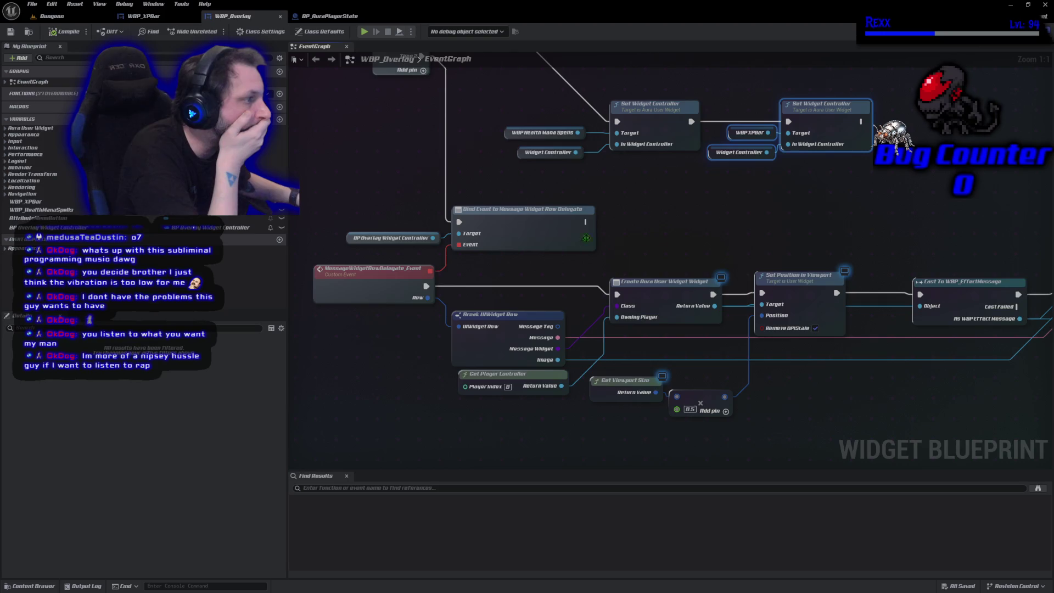
left_click(144, 16)
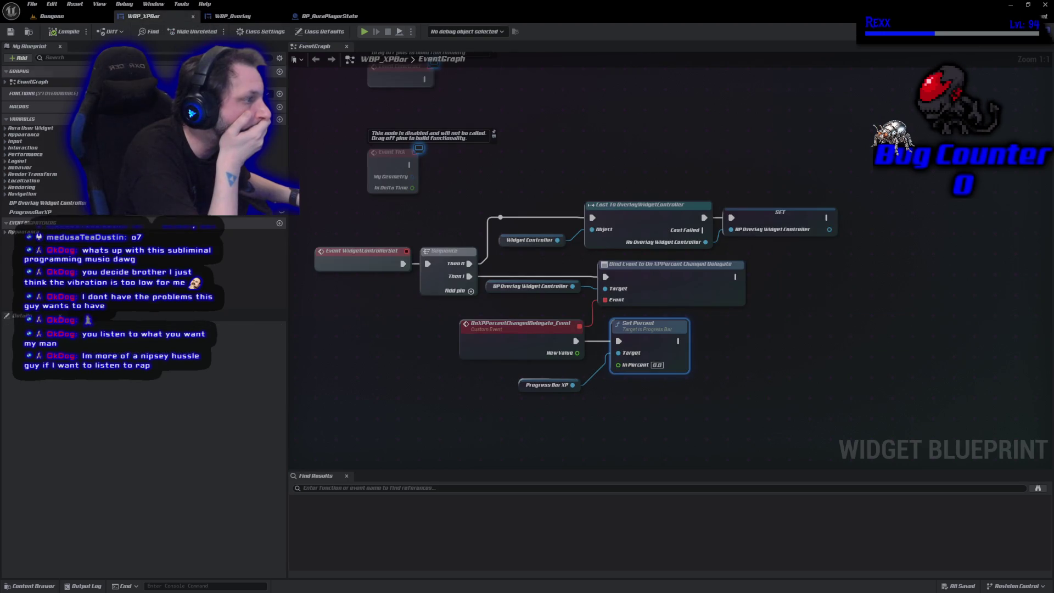
left_click_drag(578, 352, 619, 365)
- Compile and save WBP_XPBar, then return to the Dungeon level
left_click(64, 32)
left_click(10, 32)
left_click(52, 16)
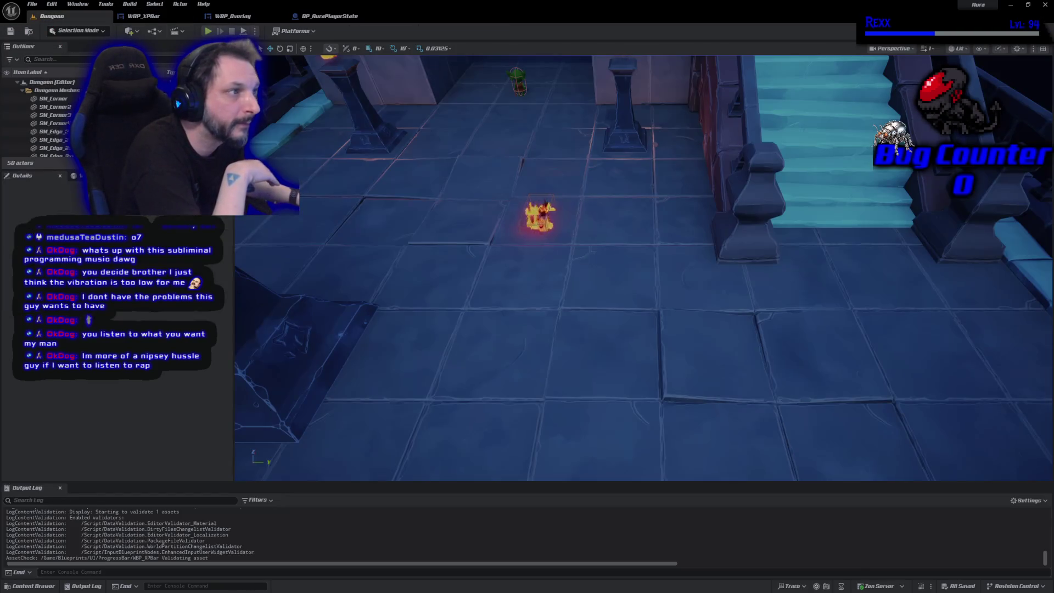
- Start a playtest and cast two fire bolts at the goblin ahead
key("alt+p")
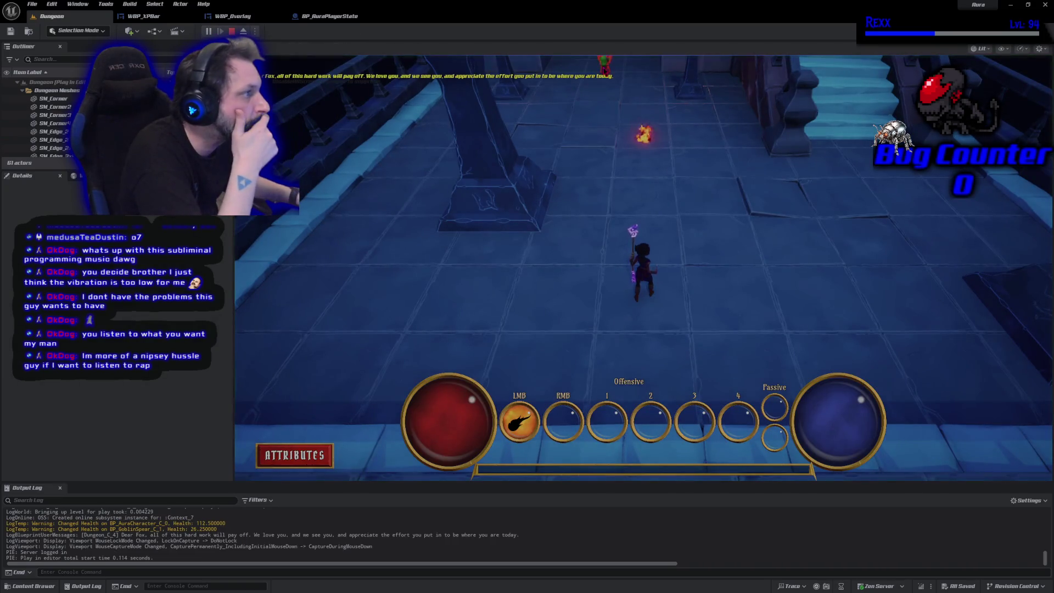
left_click(620, 164)
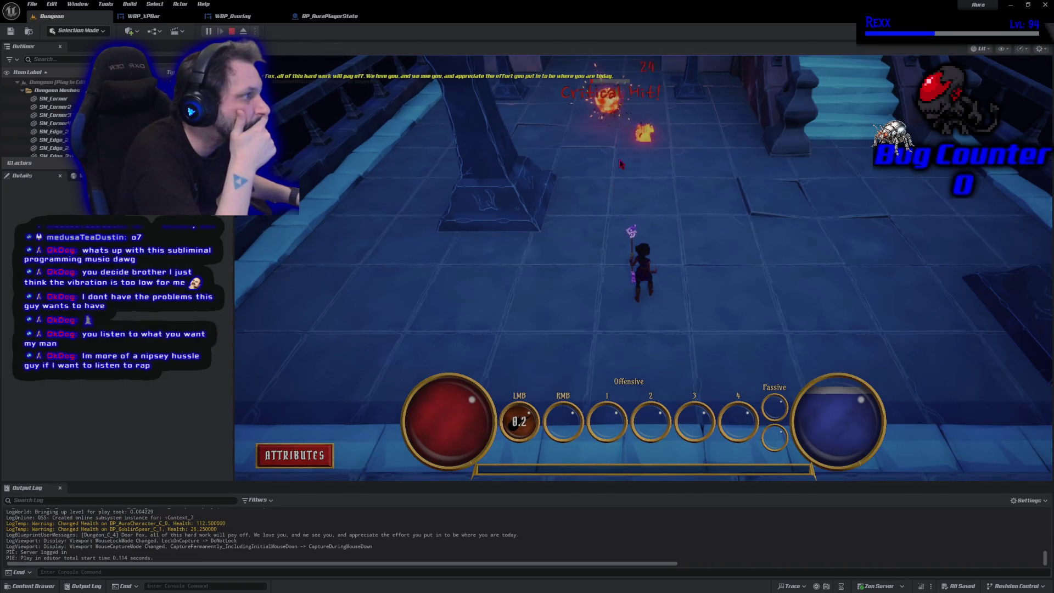
left_click(621, 163)
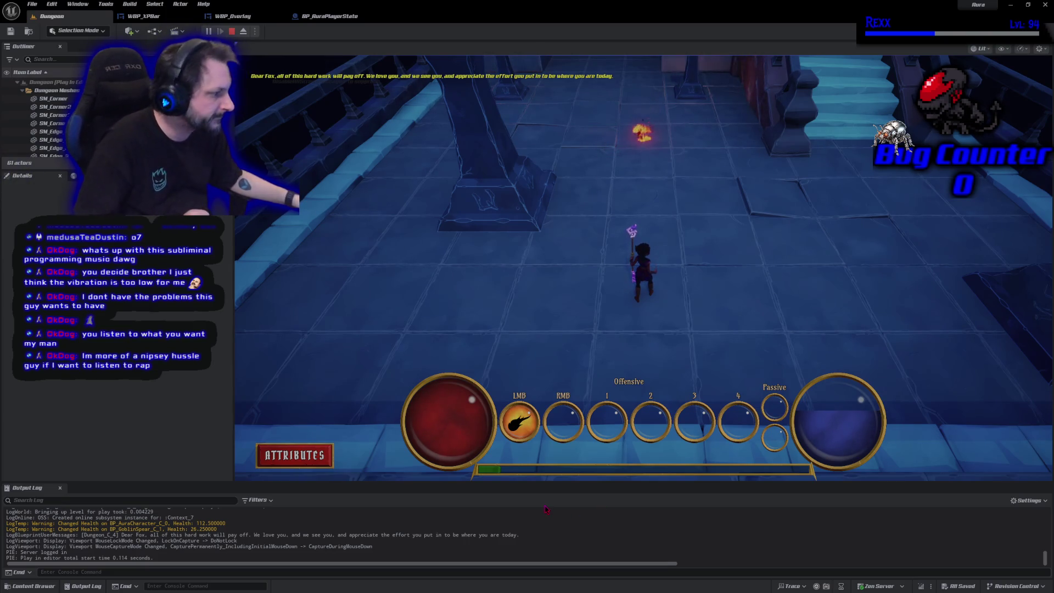
- Run the character up the dungeon hall toward the torches, stop the playtest, then switch to Udemy
key("w")
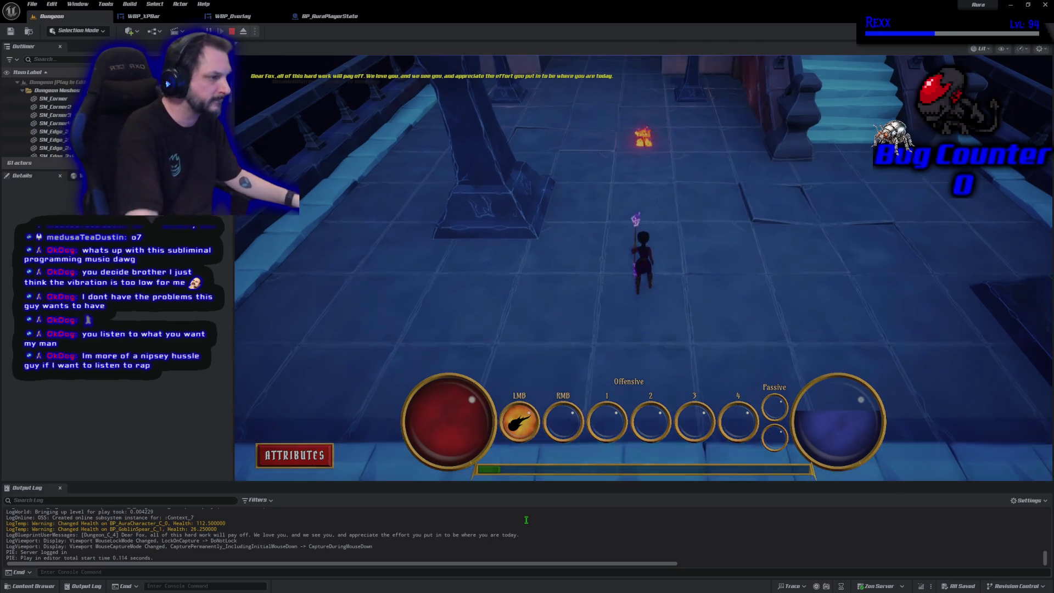
key("w")
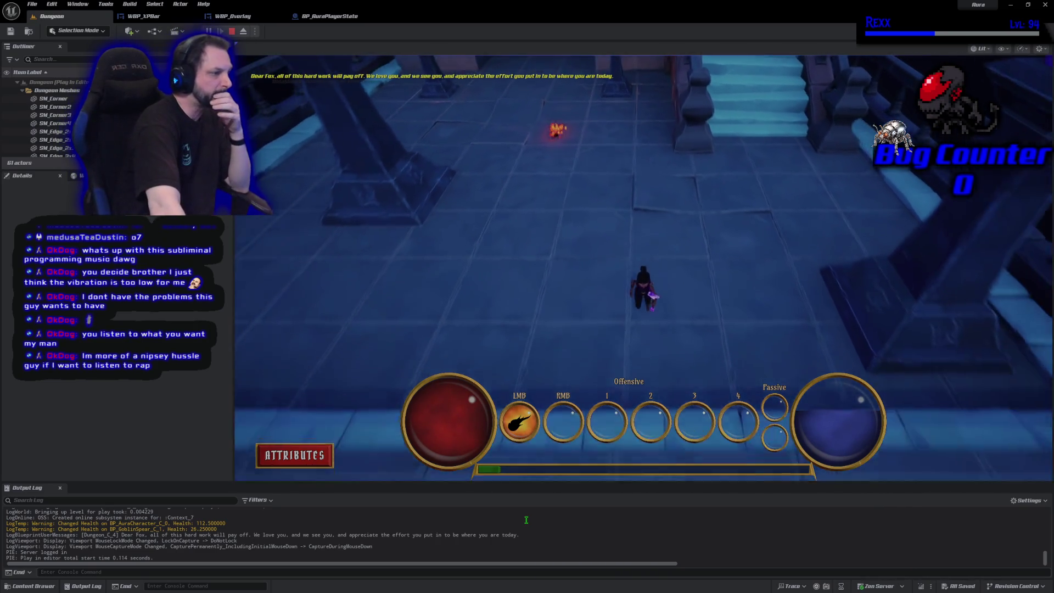
key("w")
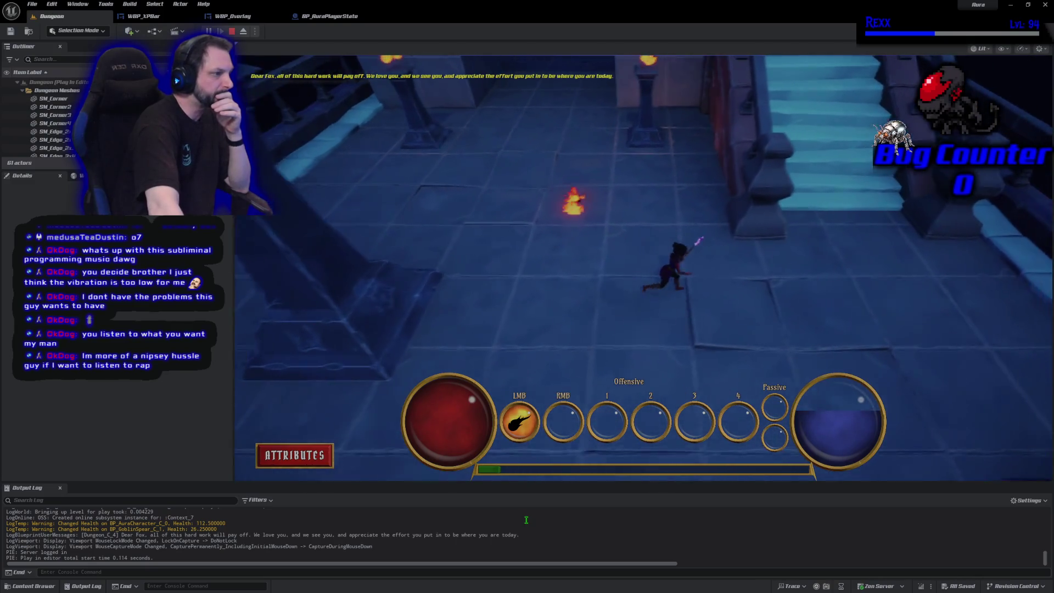
key("w")
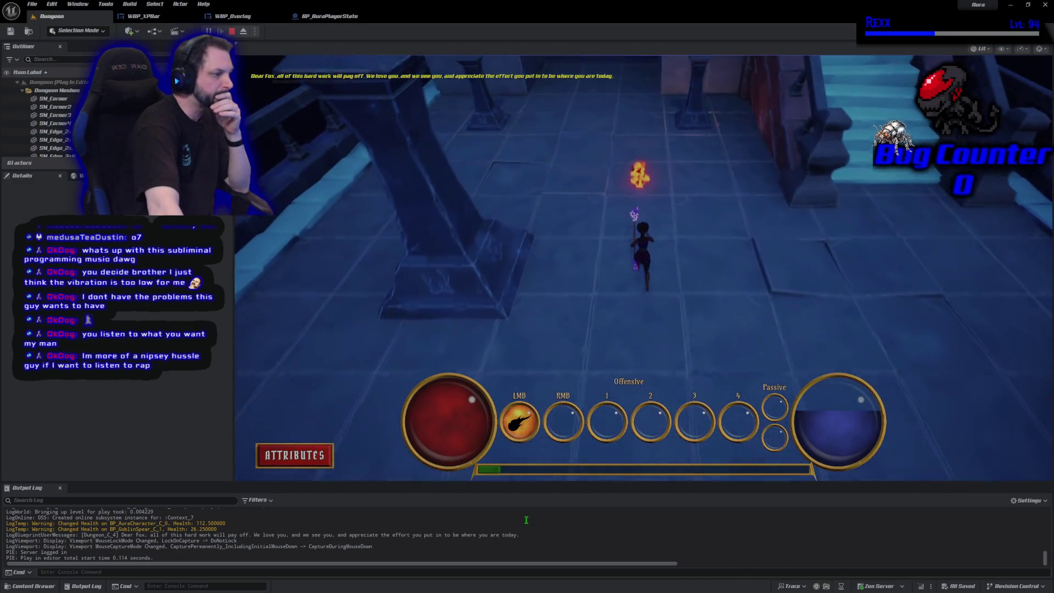
key("w")
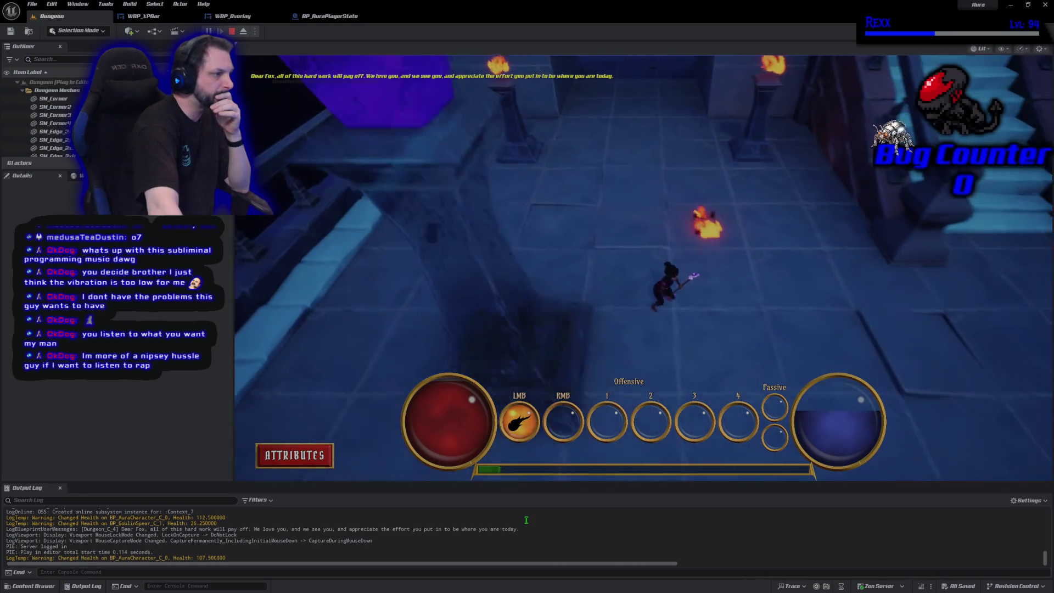
key("w")
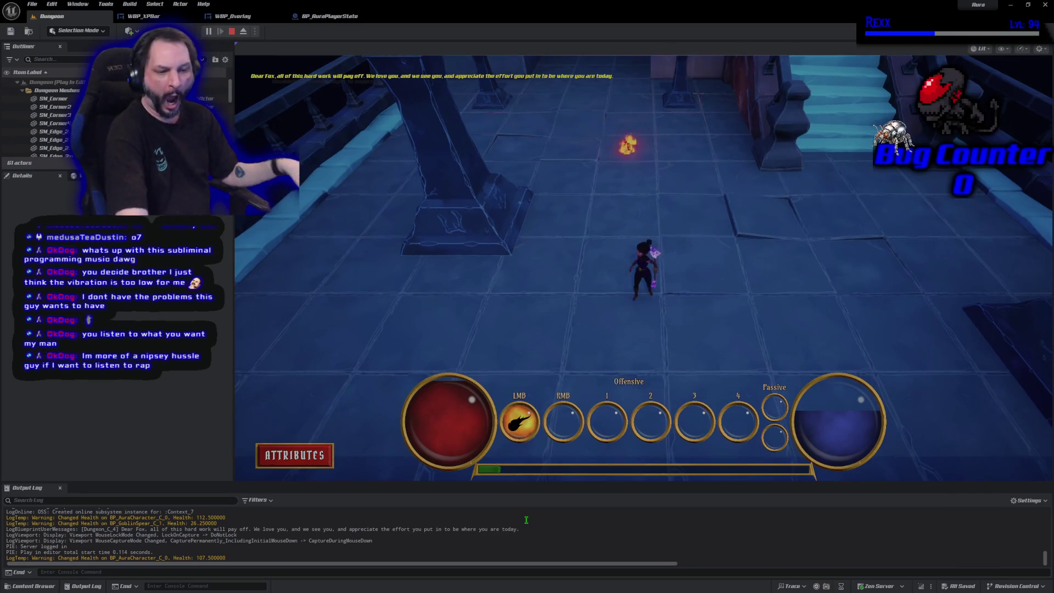
key("Escape")
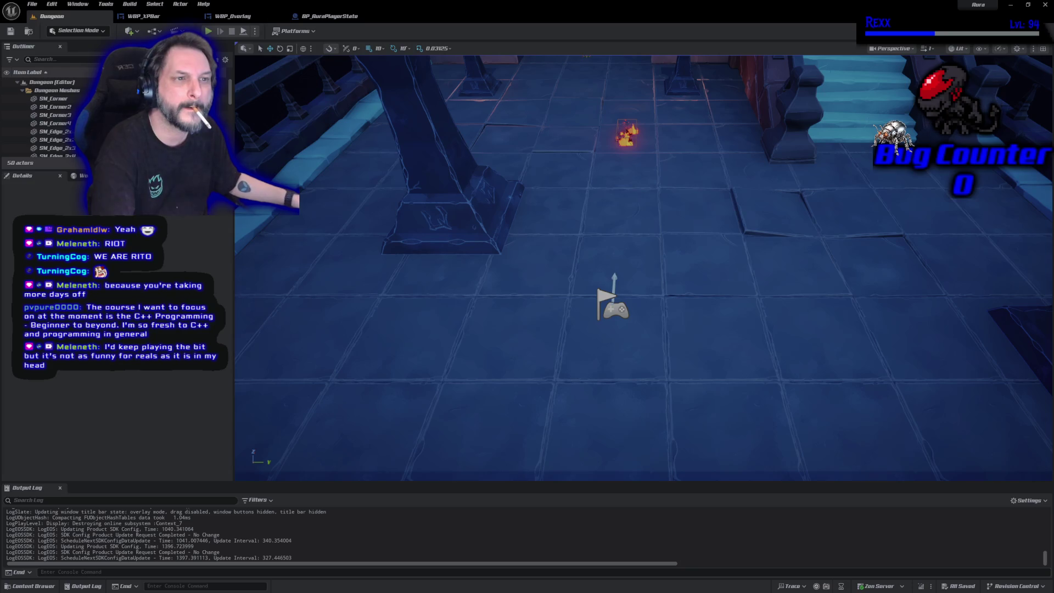
key("alt+Tab")
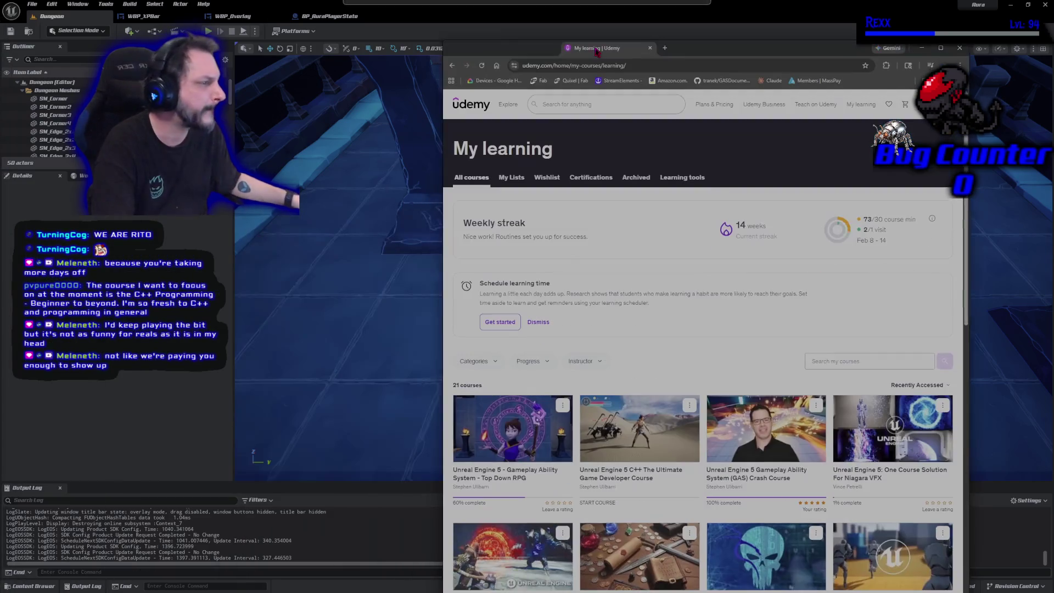
- Browse the Udemy My learning course list and its search box, then close the page
scroll(701, 318, "down", 3)
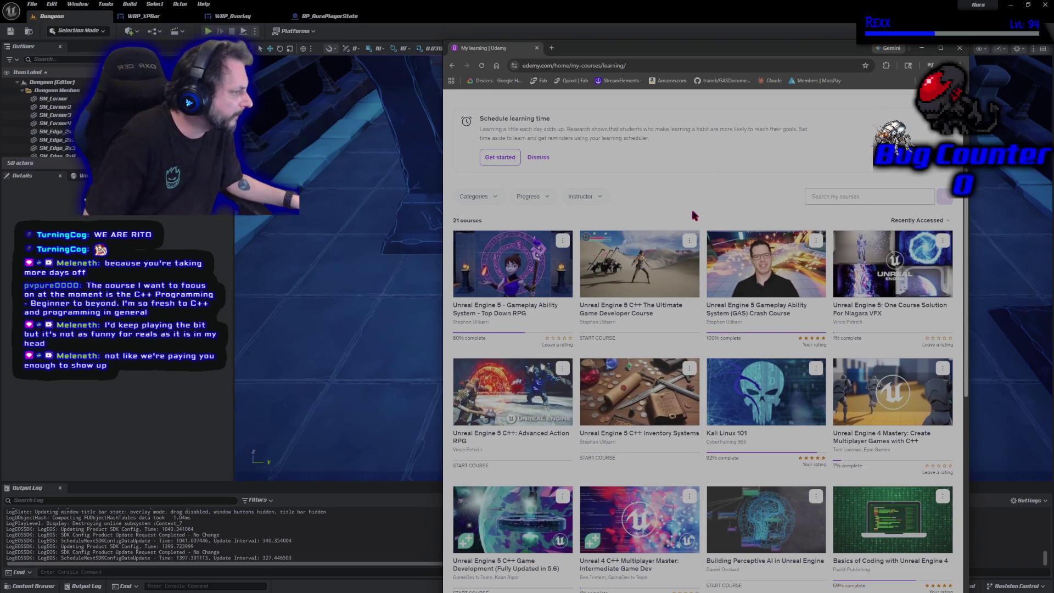
scroll(579, 475, "down", 3)
scroll(579, 477, "up", 2)
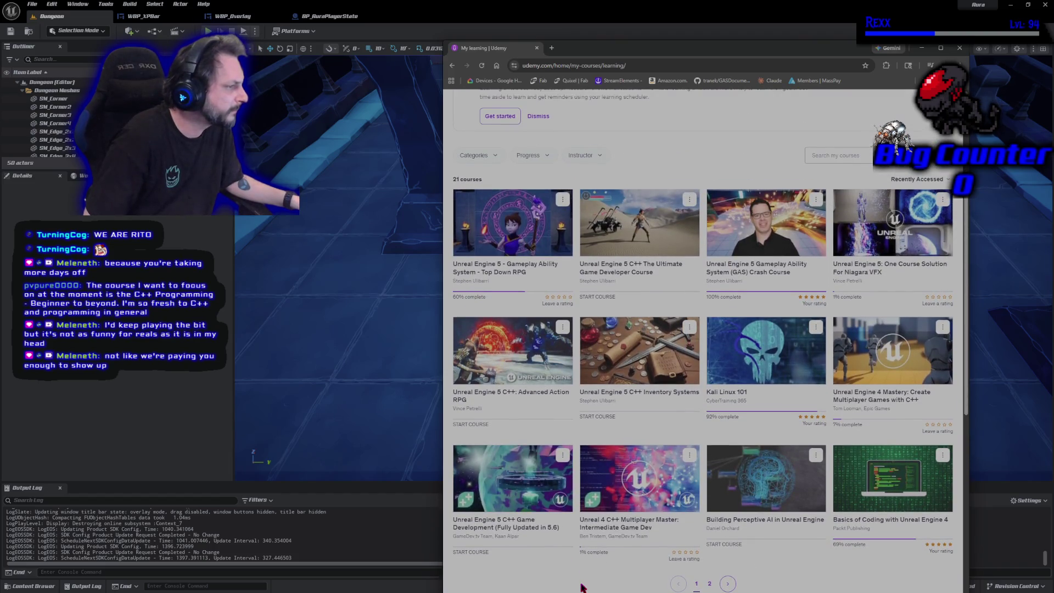
scroll(685, 185, "up", 1)
scroll(666, 233, "up", 4)
left_click(630, 104)
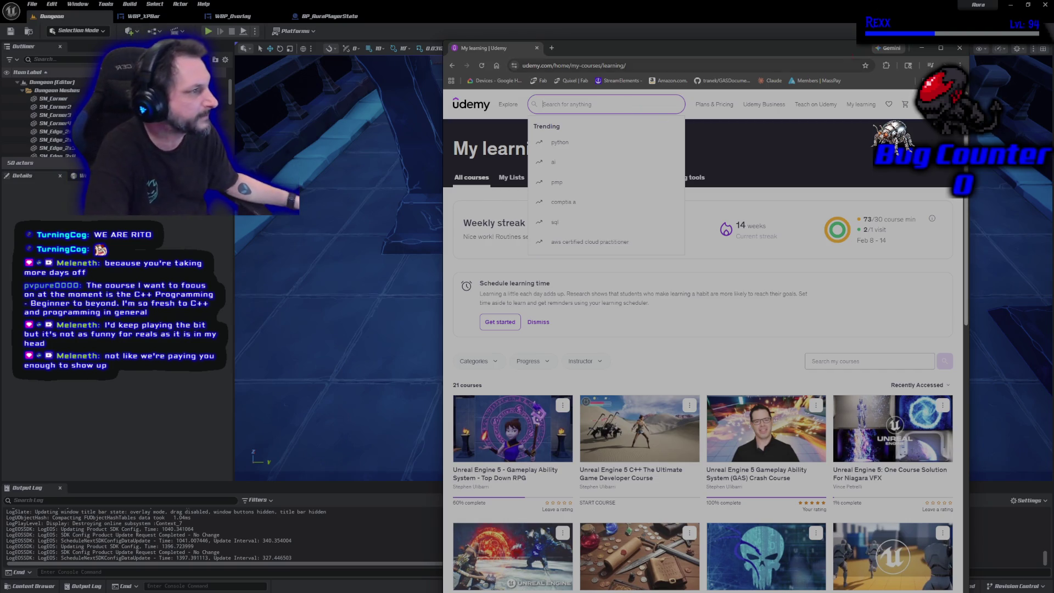
left_click(537, 48)
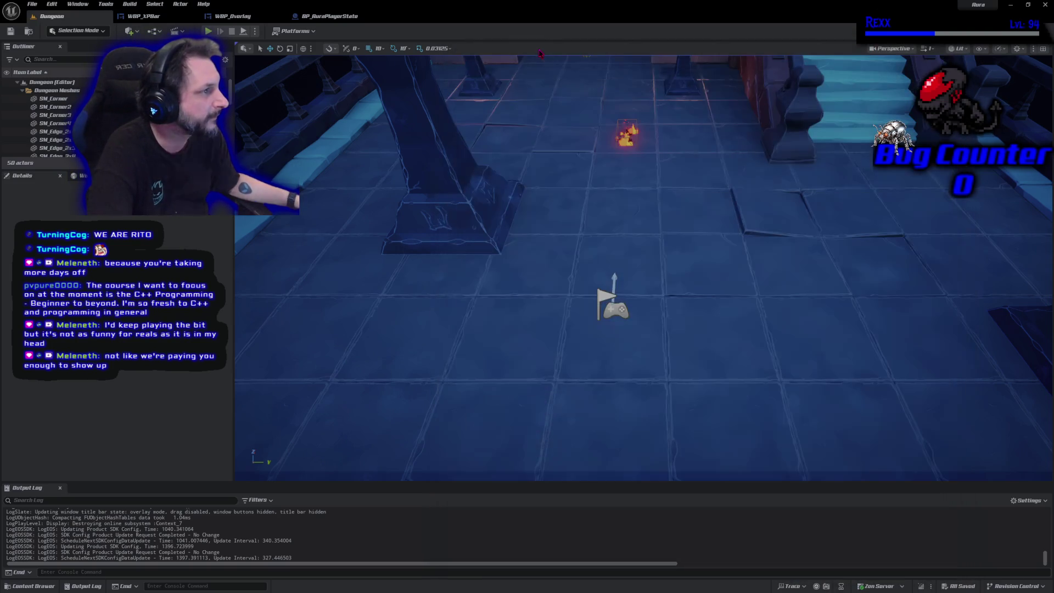
- Pull the camera back to frame the pillar, stairs and archway, then playtest the level
mouse_move(643, 269)
left_mouse_down()
mouse_move(631, 349)
mouse_move(631, 321)
mouse_move(382, 286)
left_mouse_up()
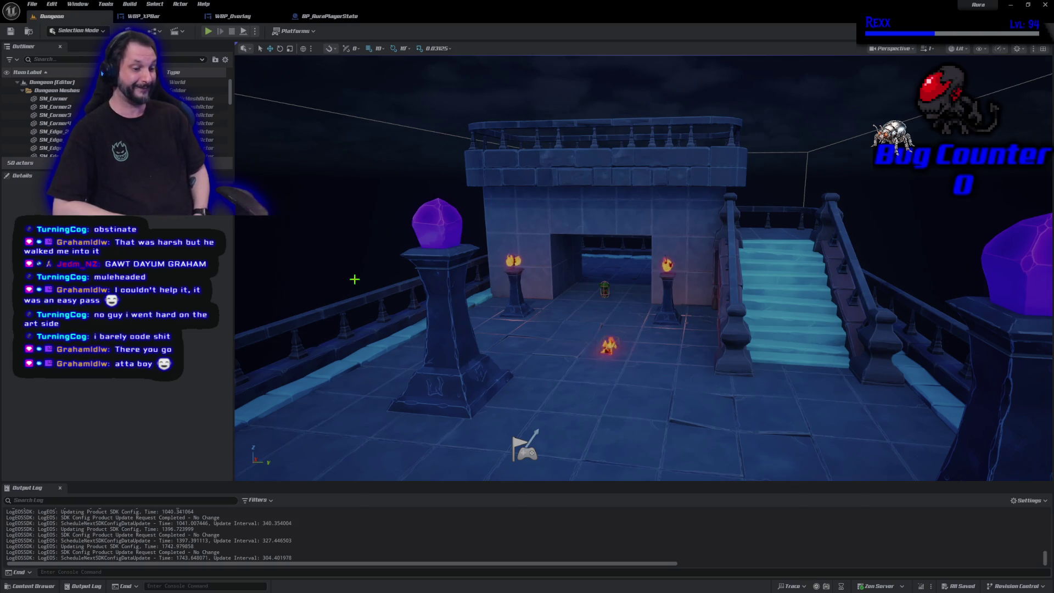
key("alt+p")
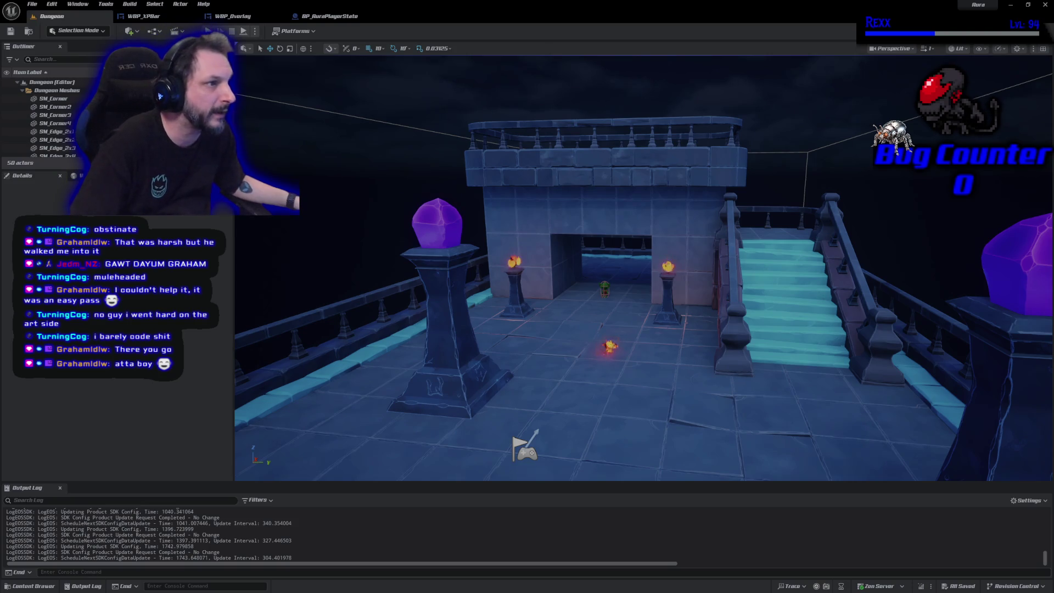
key("alt+p")
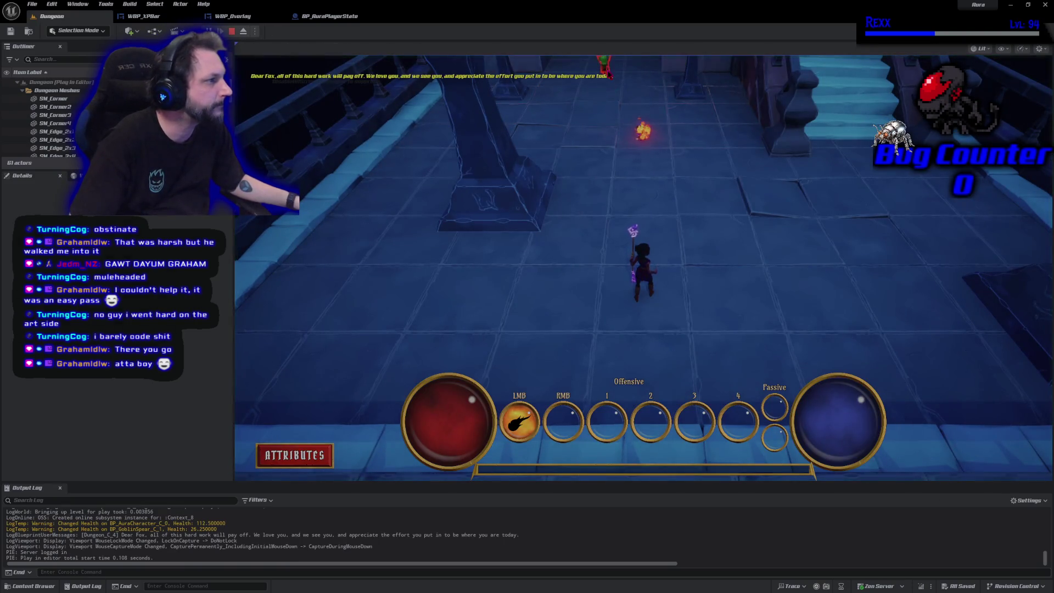
- Kill the goblin with three fireballs, then stop the playtest
left_click(611, 168)
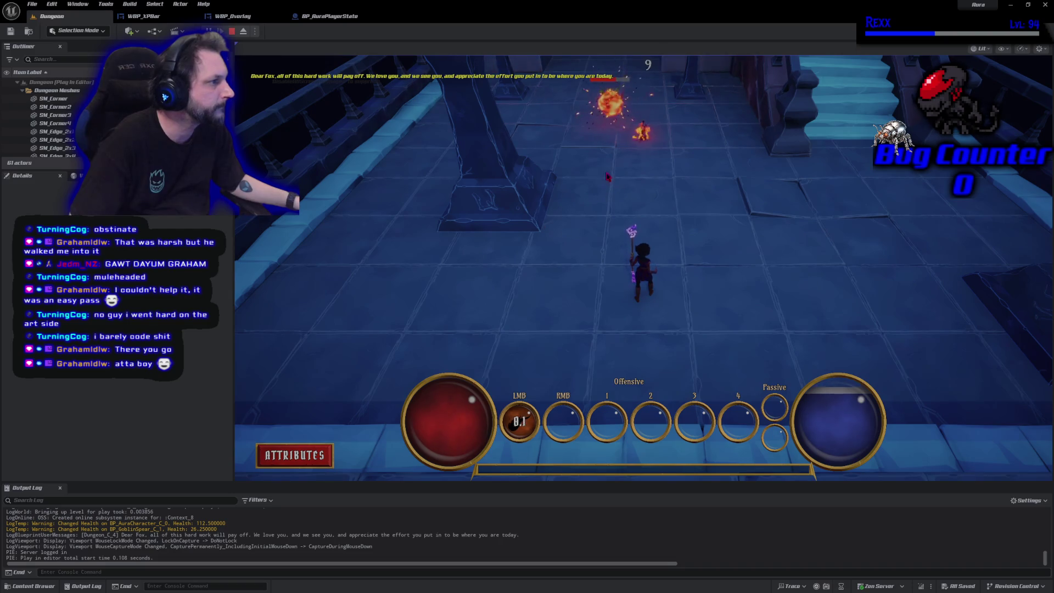
left_click(583, 207)
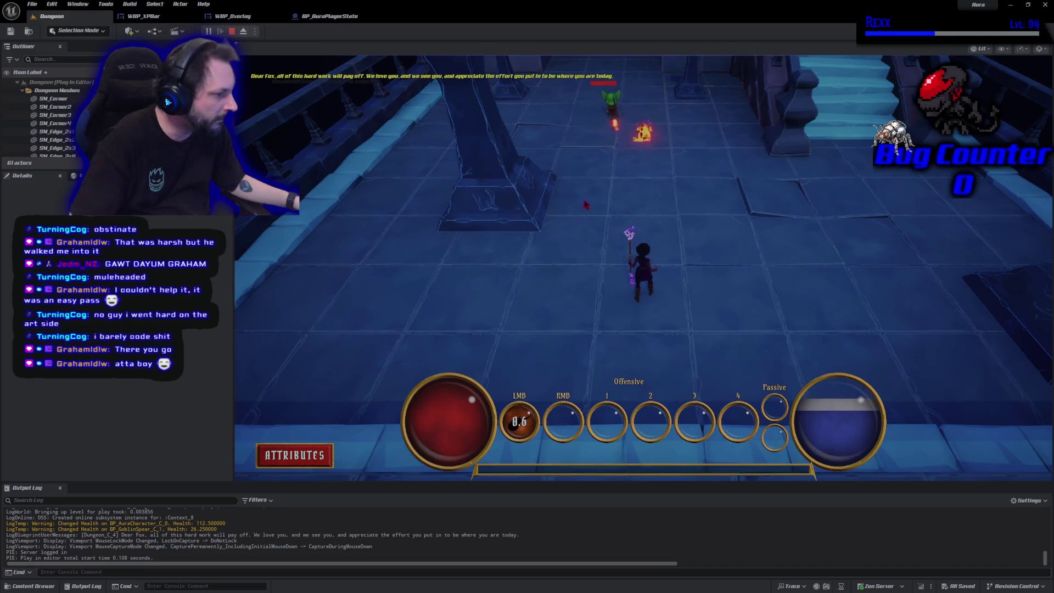
left_click(597, 186)
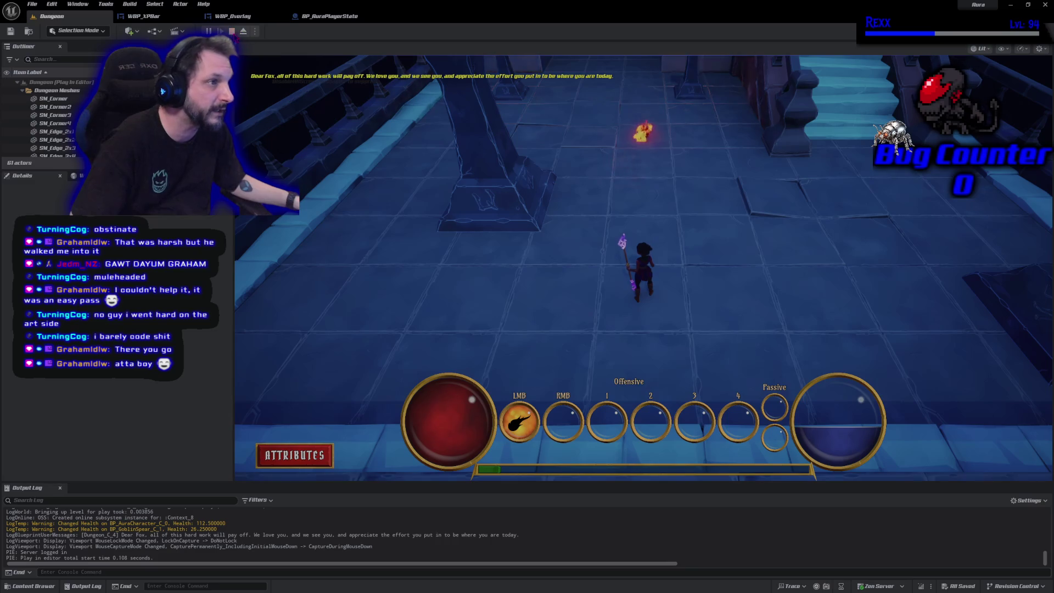
key("Escape")
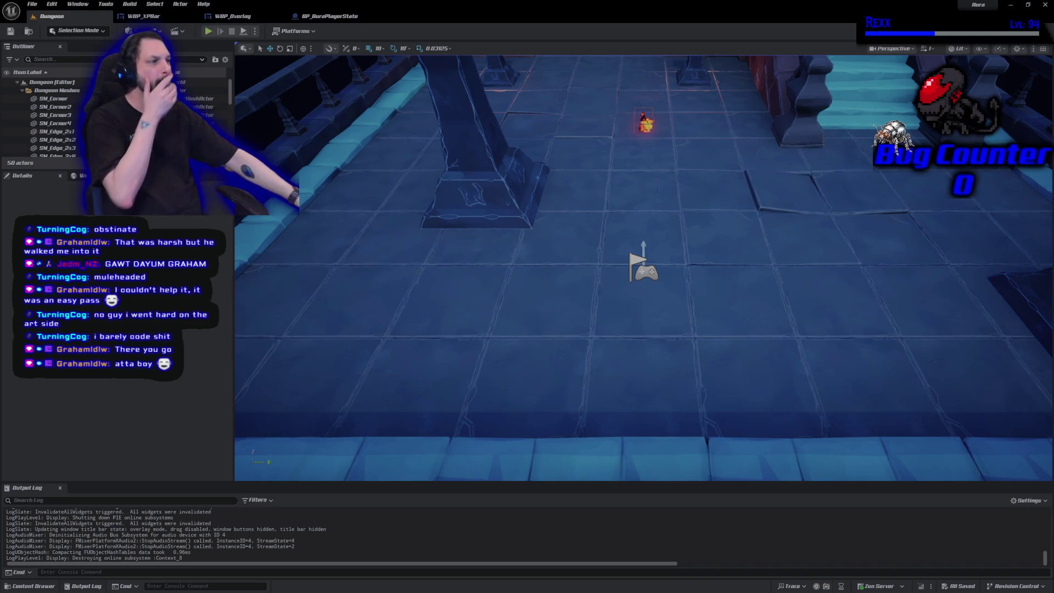
- Select the spear goblin, then place a Goblin_Slingshot enemy from Blueprints/Character on the dungeon floor
mouse_move(434, 208)
left_mouse_down()
mouse_move(362, 225)
mouse_move(363, 192)
mouse_move(599, 179)
mouse_move(604, 274)
mouse_move(599, 234)
mouse_move(678, 237)
left_mouse_up()
left_click(612, 183)
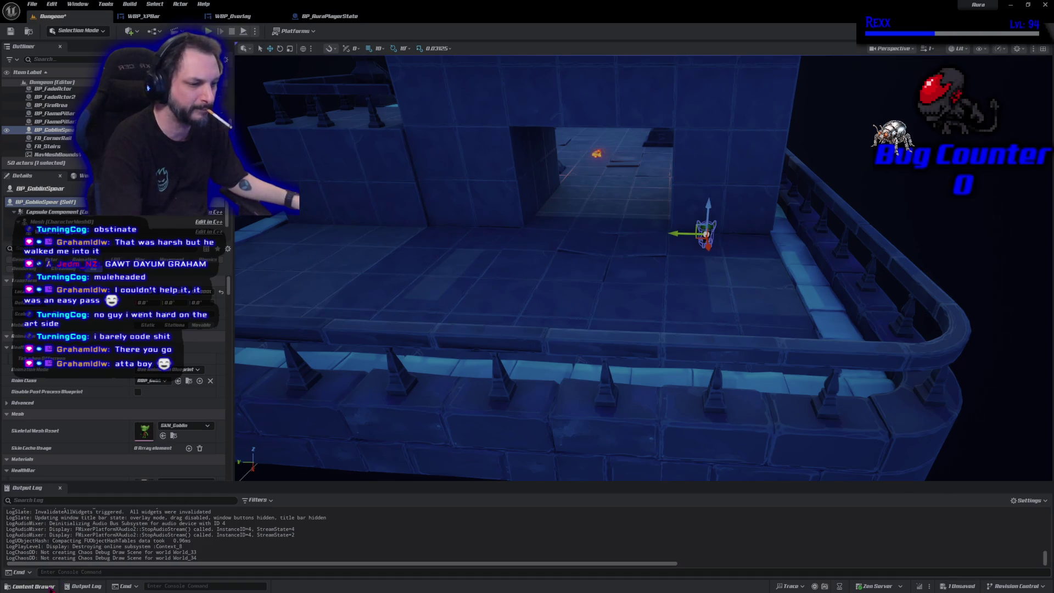
left_click(33, 586)
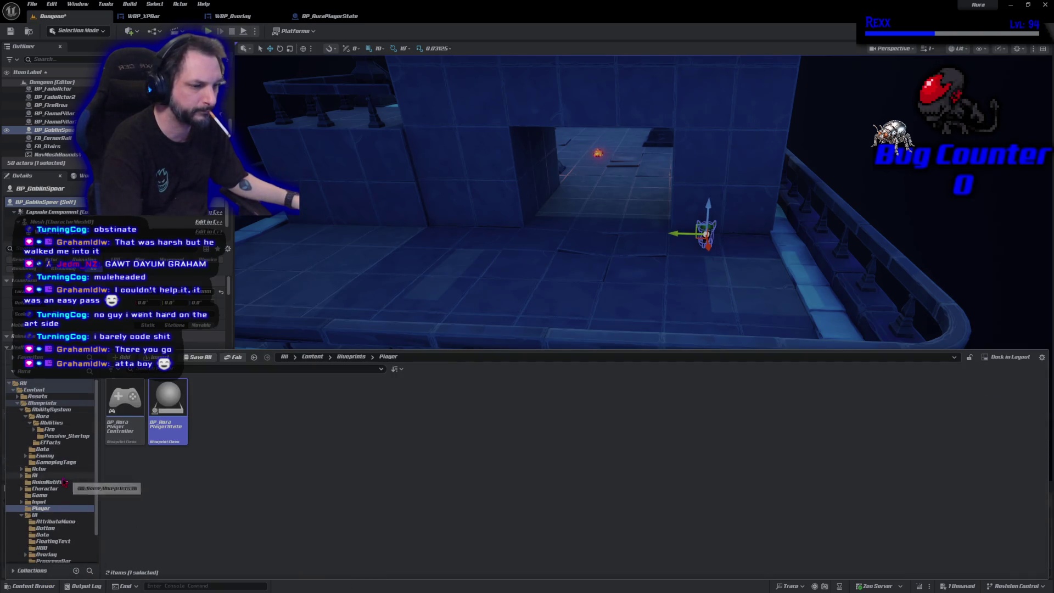
scroll(74, 486, "down", 2)
left_click(59, 430)
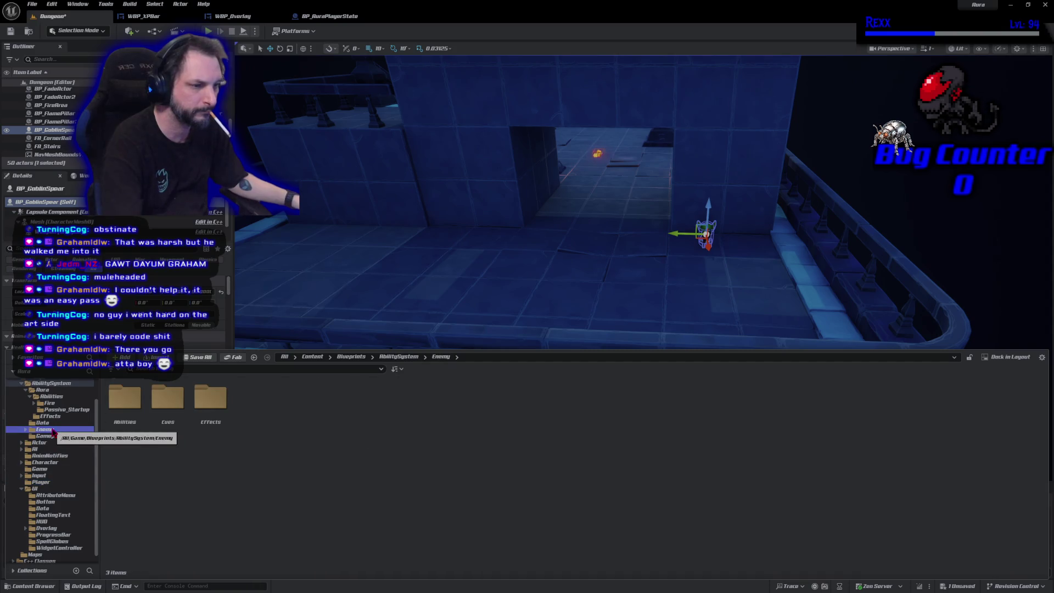
scroll(54, 433, "down", 1)
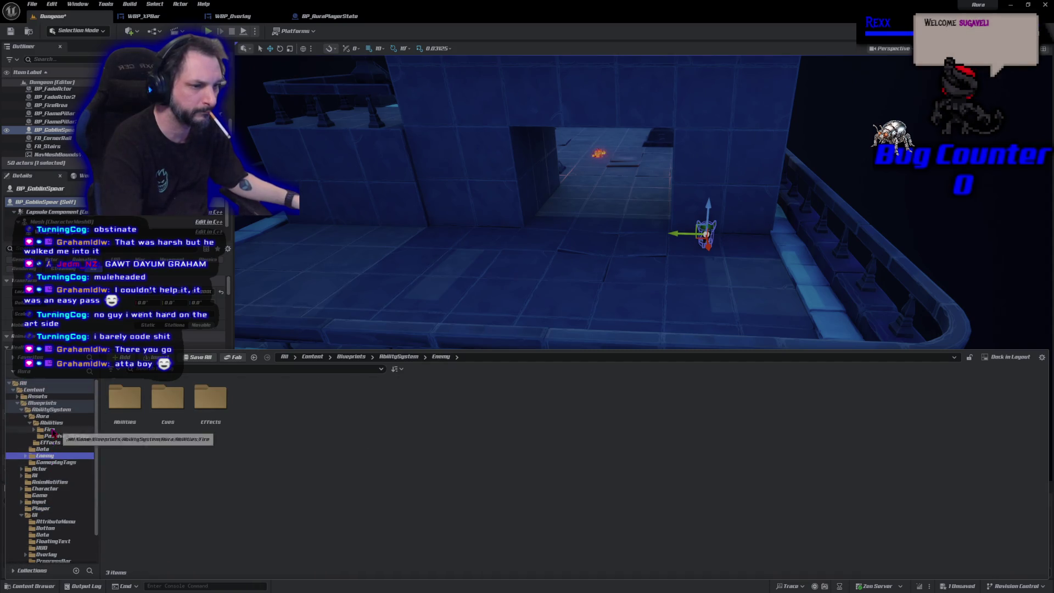
left_click(82, 454)
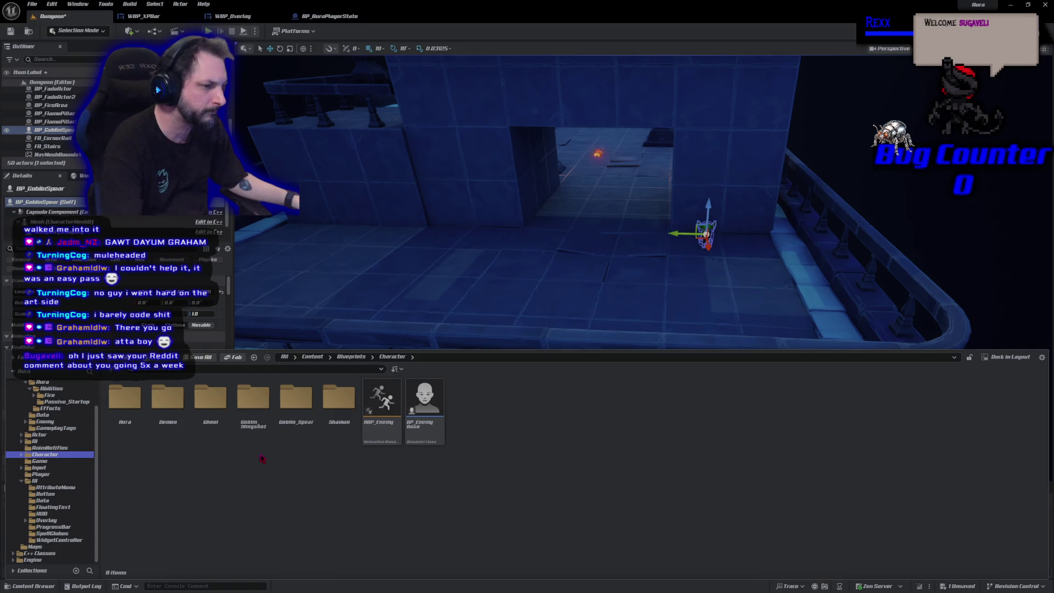
double_click(254, 398)
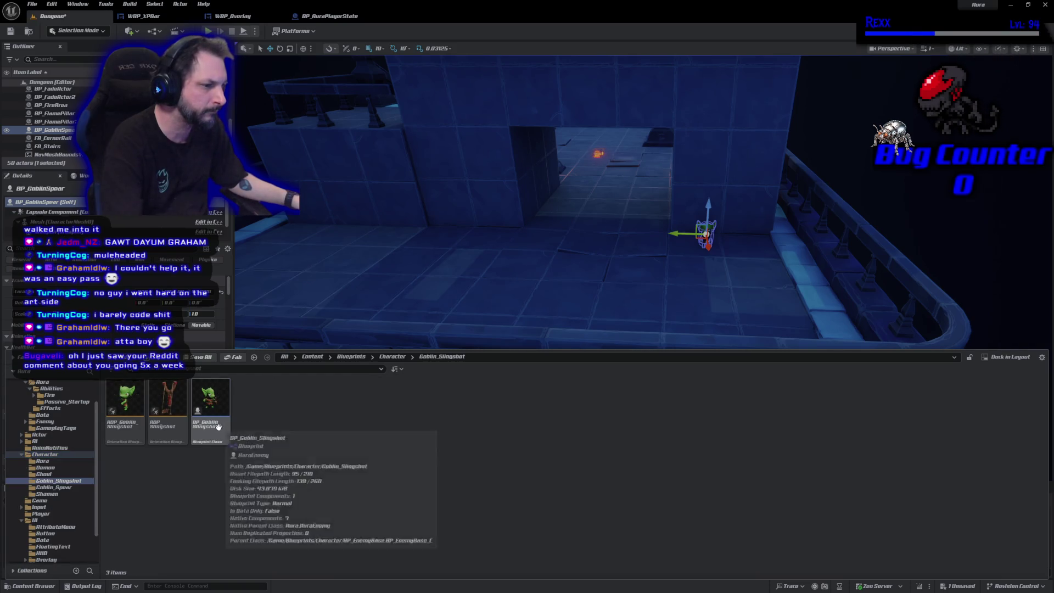
mouse_move(218, 426)
left_mouse_down()
mouse_move(482, 236)
mouse_move(482, 225)
left_mouse_up()
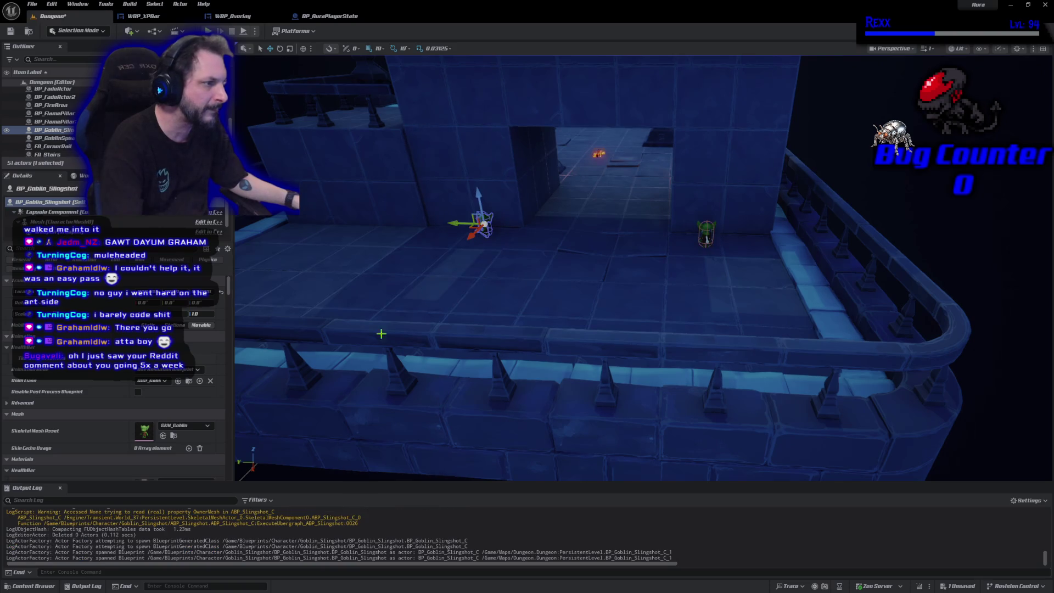
- Place a BP_Shaman enemy in the dungeon corridor
left_click(33, 585)
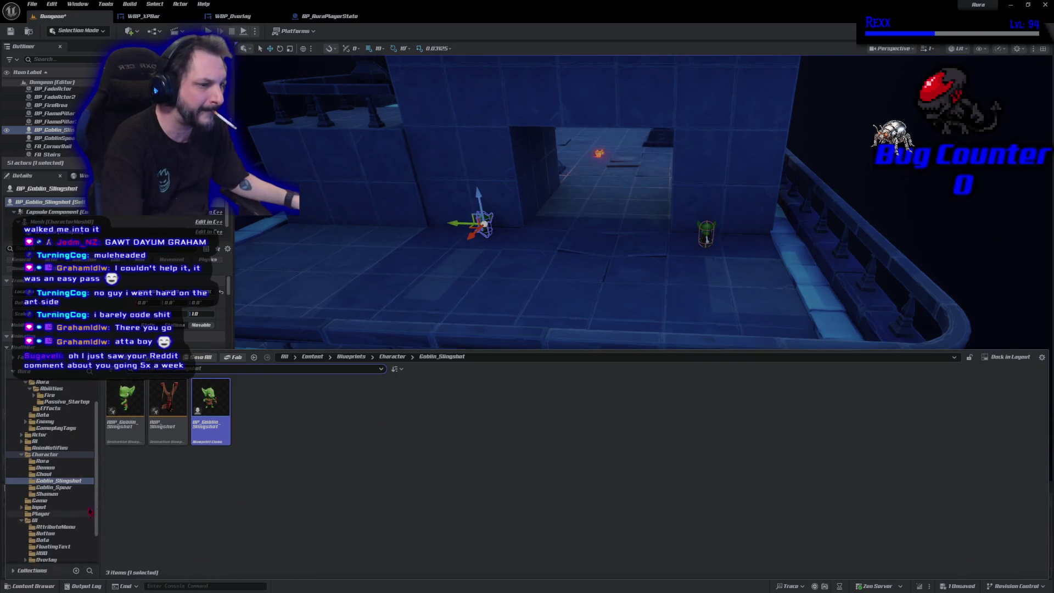
key("alt+Left")
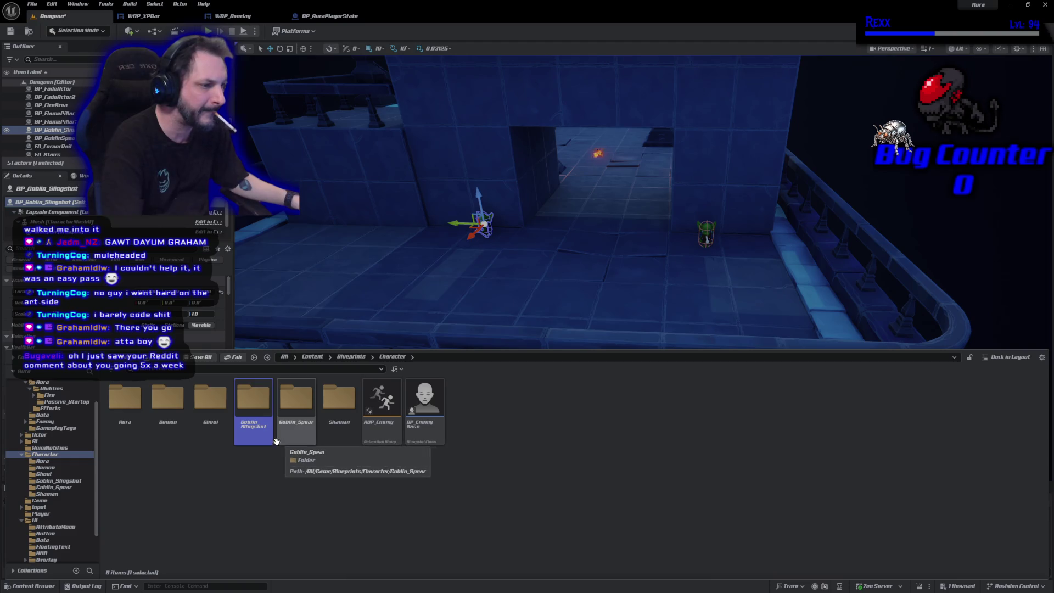
double_click(338, 401)
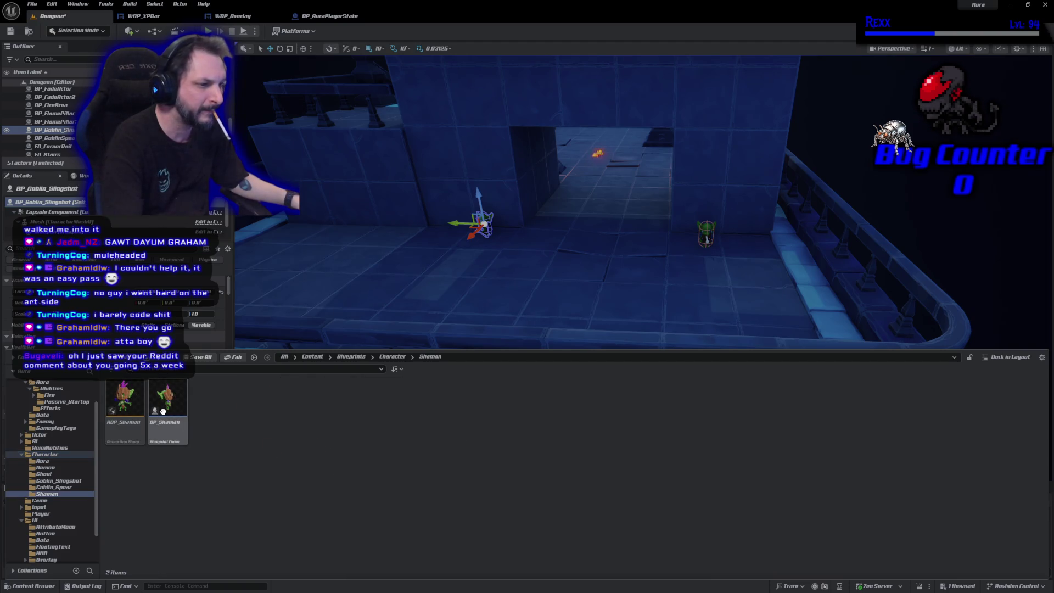
mouse_move(163, 411)
left_mouse_down()
mouse_move(454, 313)
mouse_move(547, 302)
mouse_move(597, 199)
mouse_move(563, 242)
left_mouse_up()
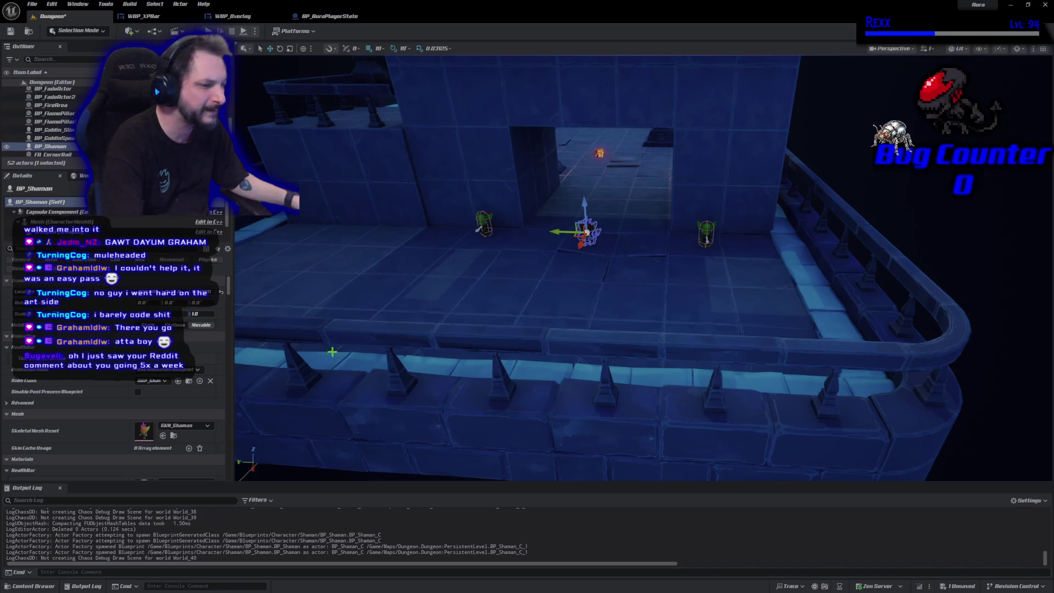
- Place a BP_Ghoul enemy in the corridor and save the level
left_click(44, 587)
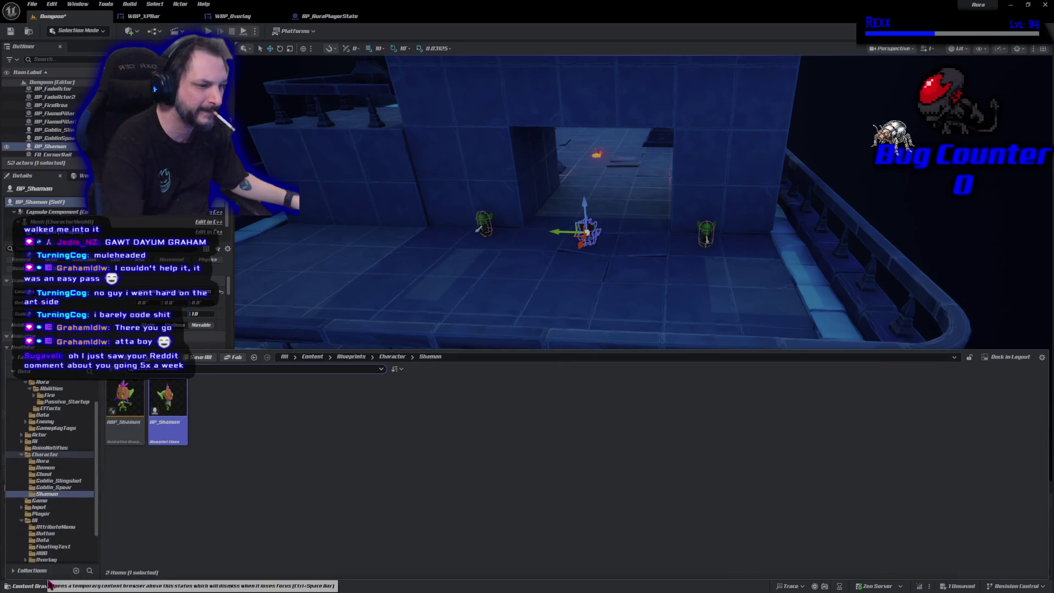
left_click(72, 474)
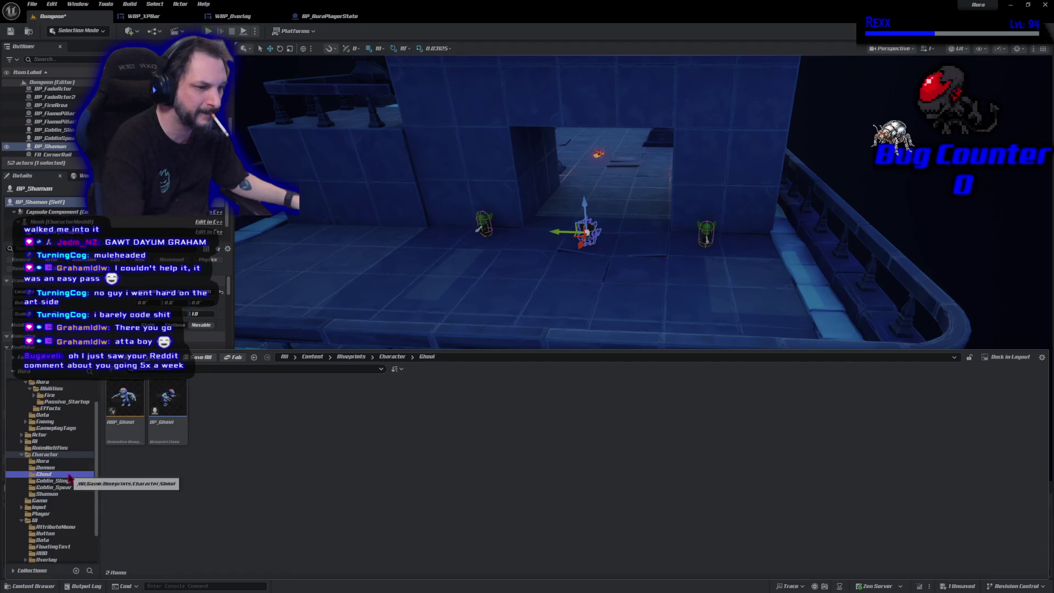
left_click_drag(322, 238, 329, 222)
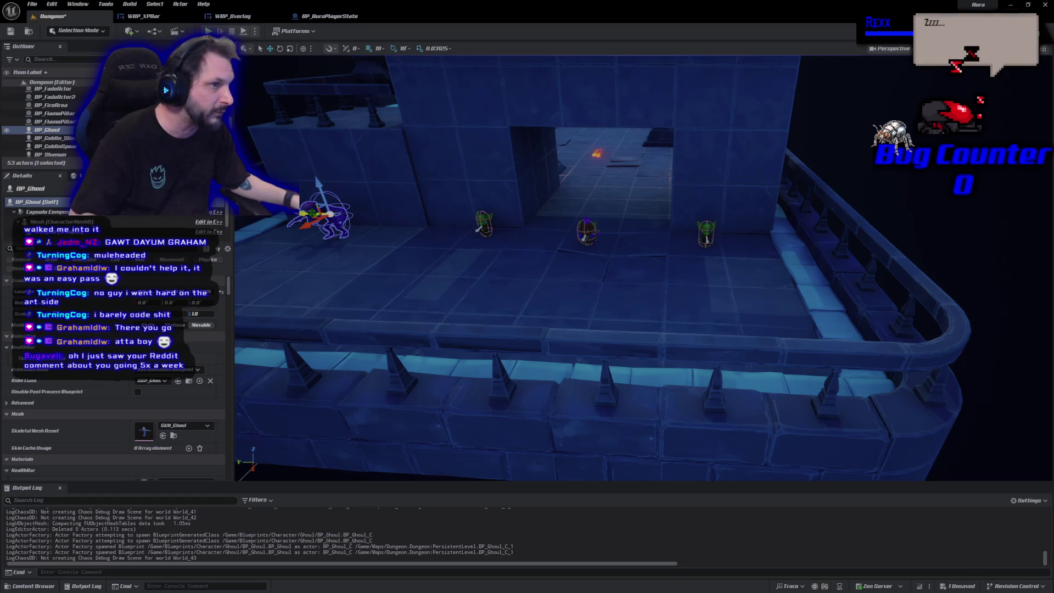
left_click(11, 31)
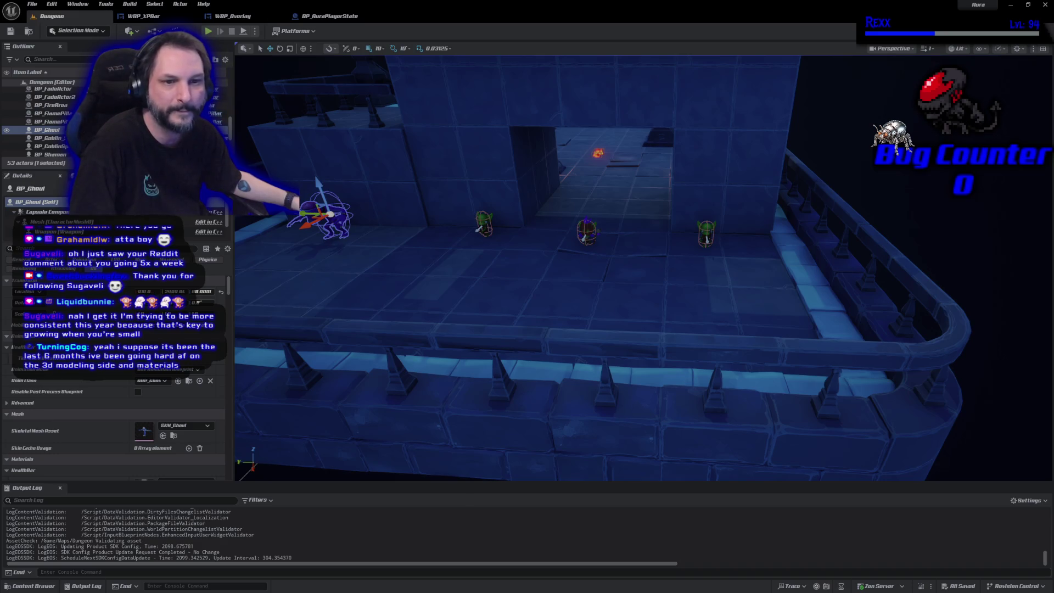
- Switch from the saving editor to the Reddit browser window
key("alt+Tab")
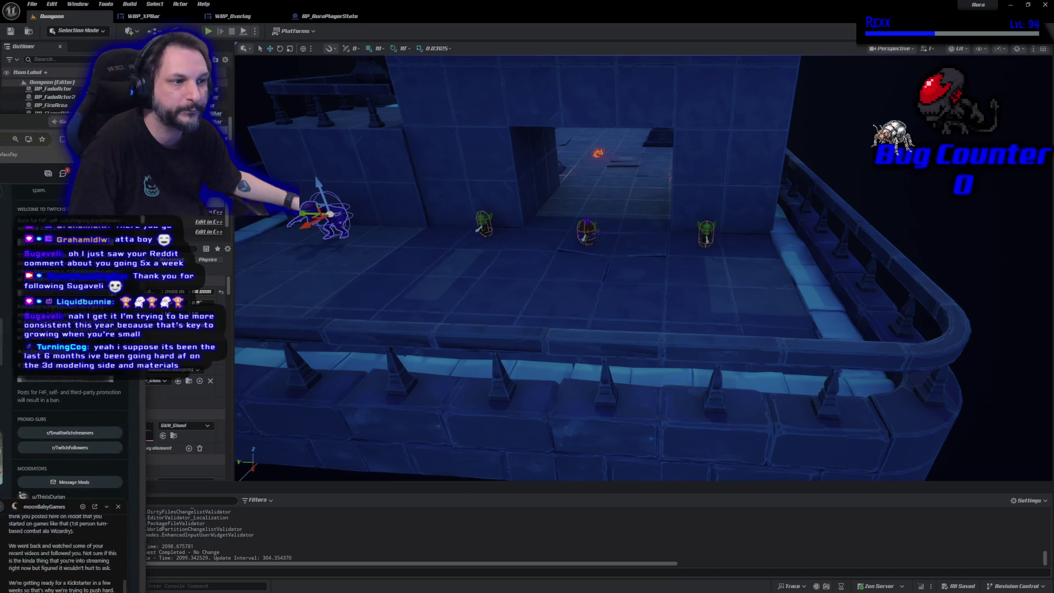
- Reposition the Reddit browser window over the editor so its Chats panel shows
left_click_drag(103, 41, 0, 35)
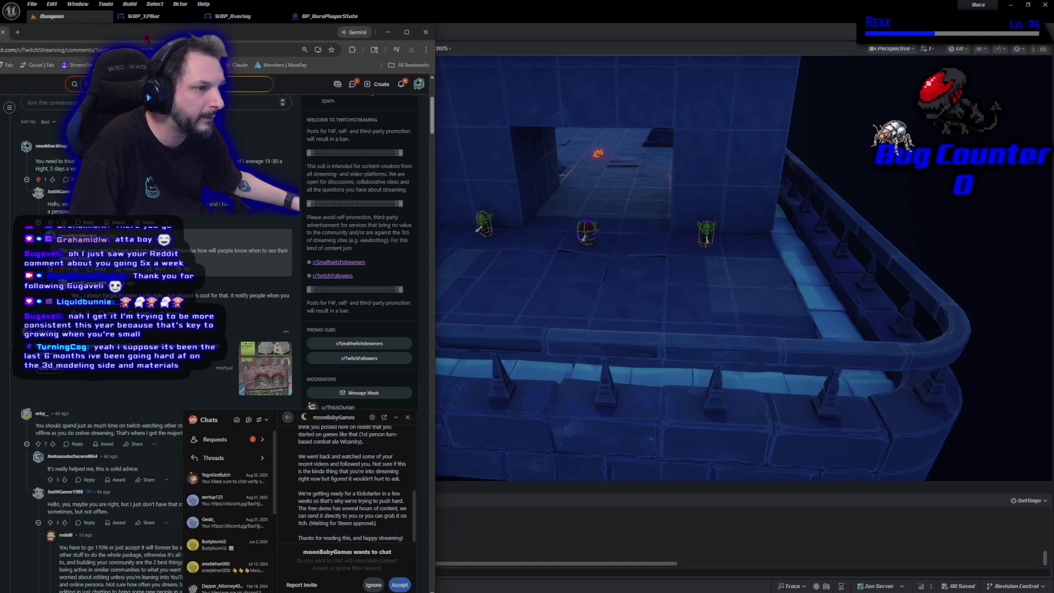
left_click_drag(145, 36, 152, 243)
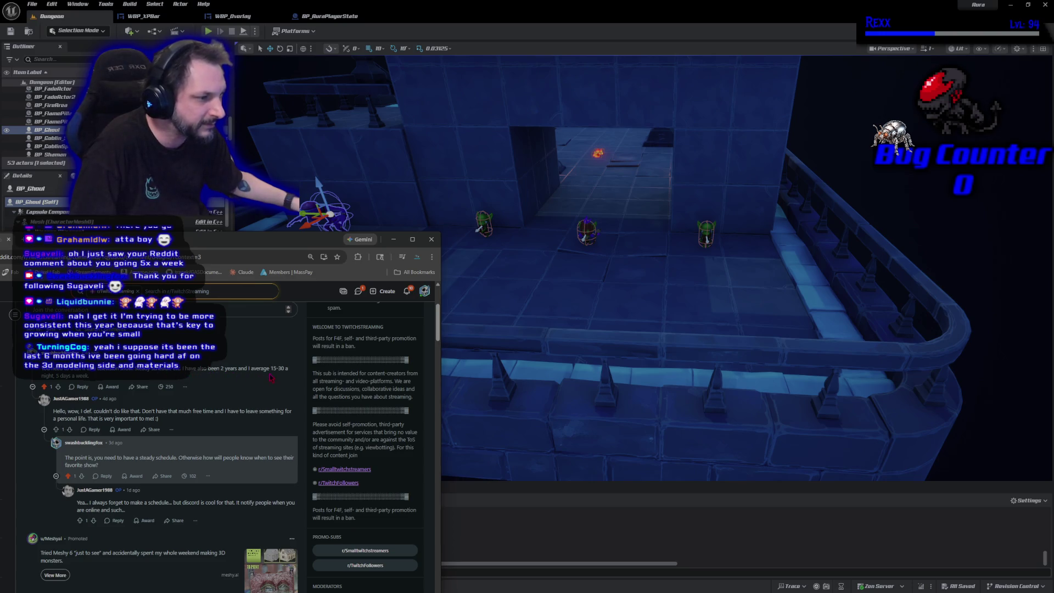
mouse_move(151, 243)
left_mouse_down()
mouse_move(139, 145)
mouse_move(128, 140)
left_mouse_up()
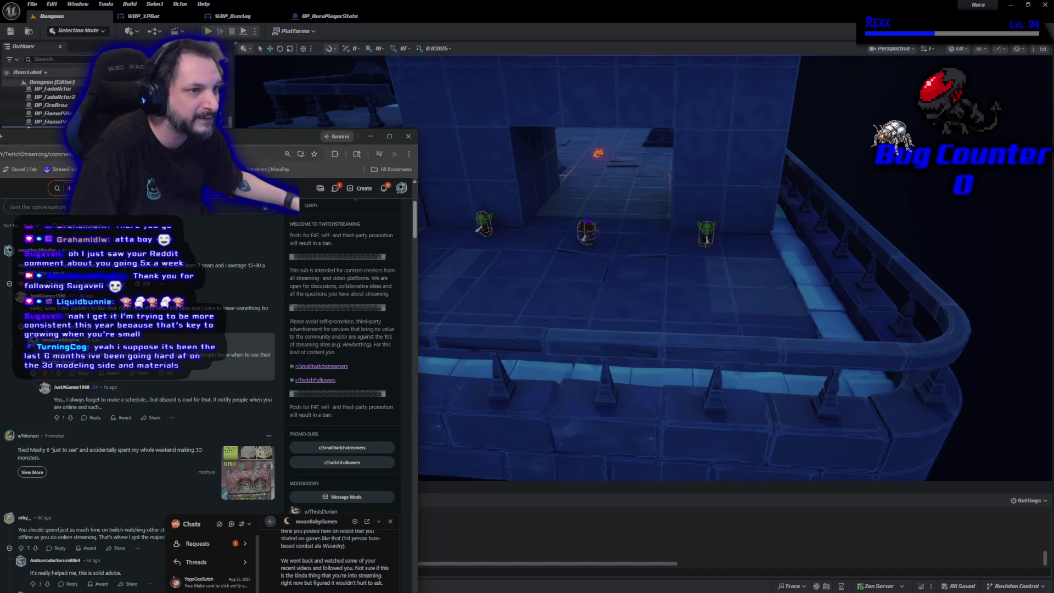
- Leave the Reddit window and return to the Unreal Editor's Dungeon level
key("alt+Tab")
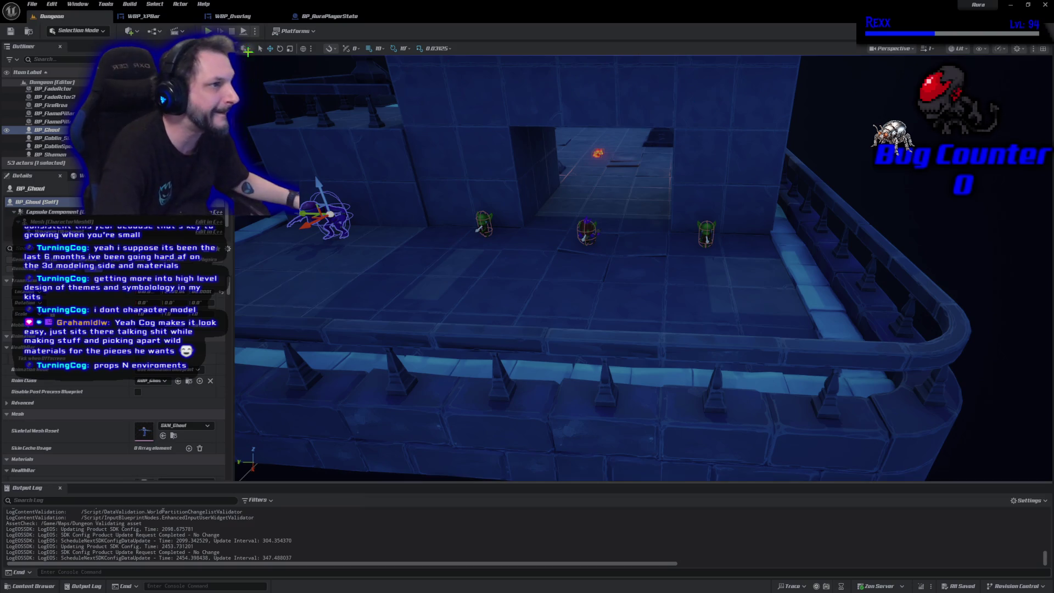
- Start Play In Editor and cast firebolts at the goblins up the hall
key("alt+p")
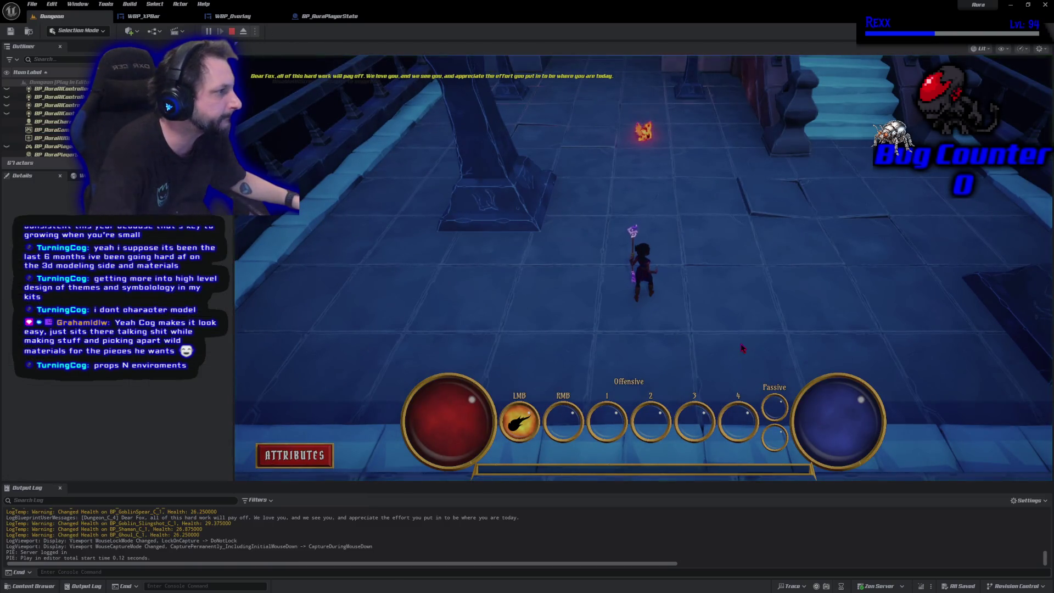
left_click(650, 204)
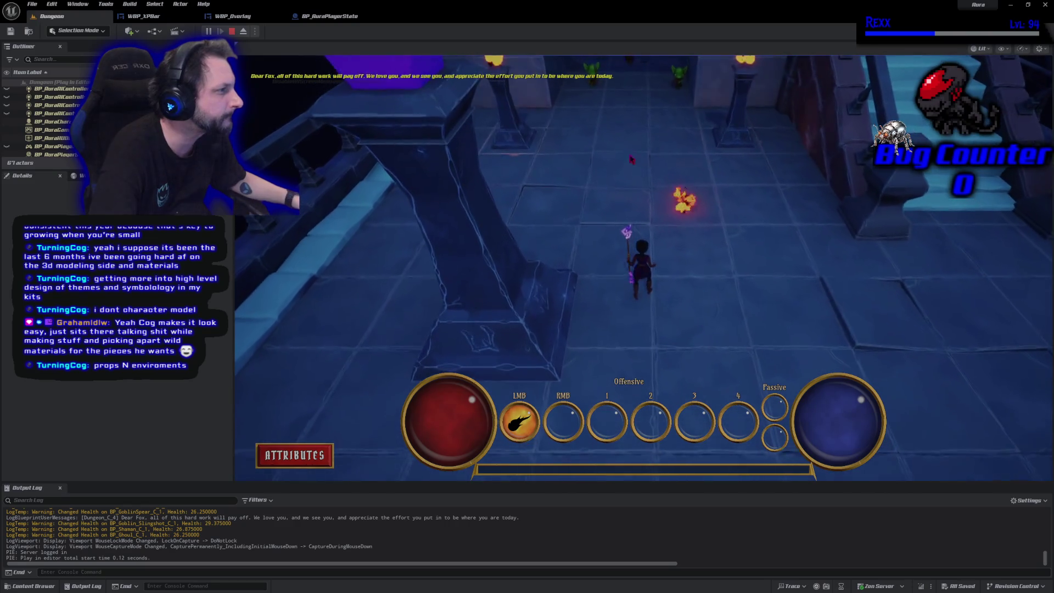
left_click(651, 204)
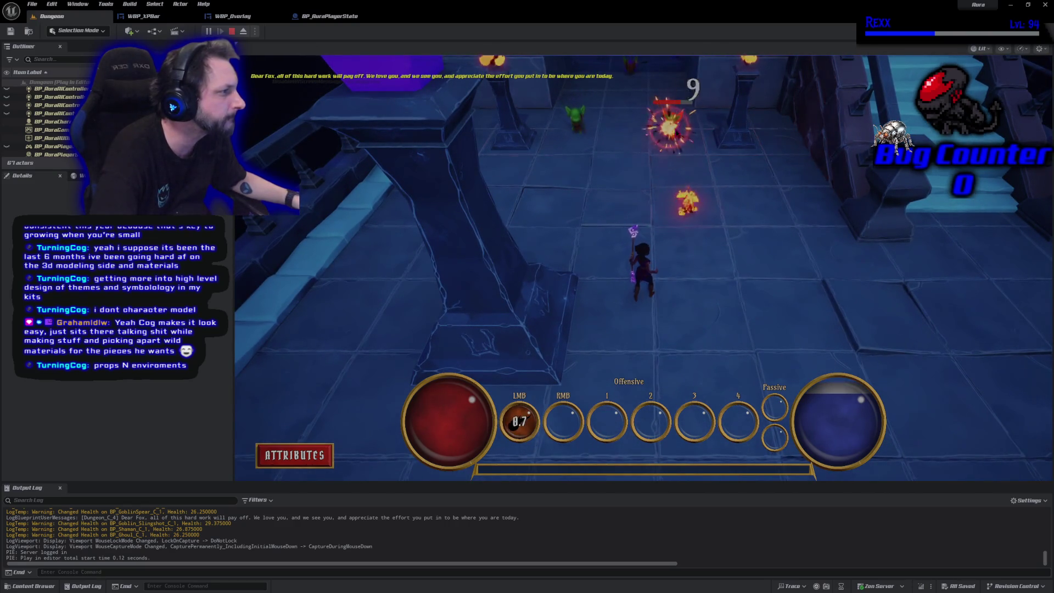
left_click(669, 156)
left_click(641, 189)
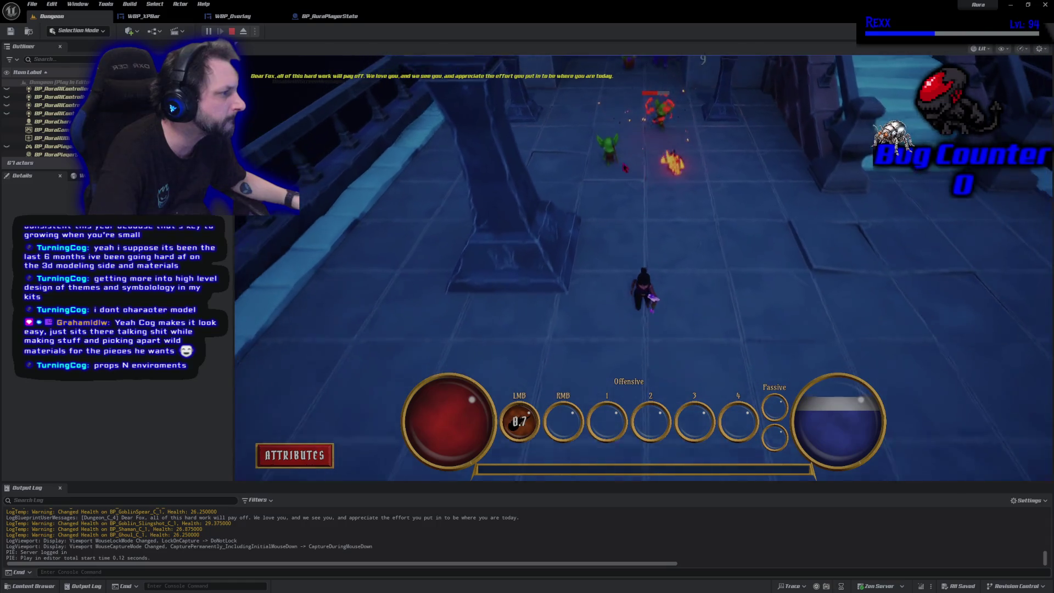
left_click(640, 198)
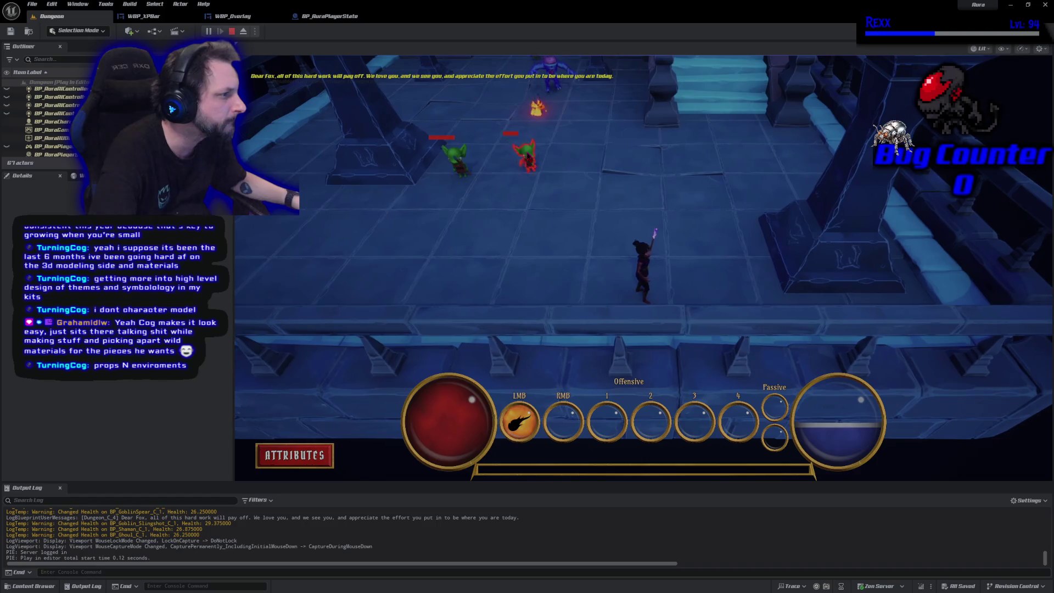
left_click(609, 226)
- Attack the blue demon and goblins for XP while repositioning around the hall
left_click(889, 238)
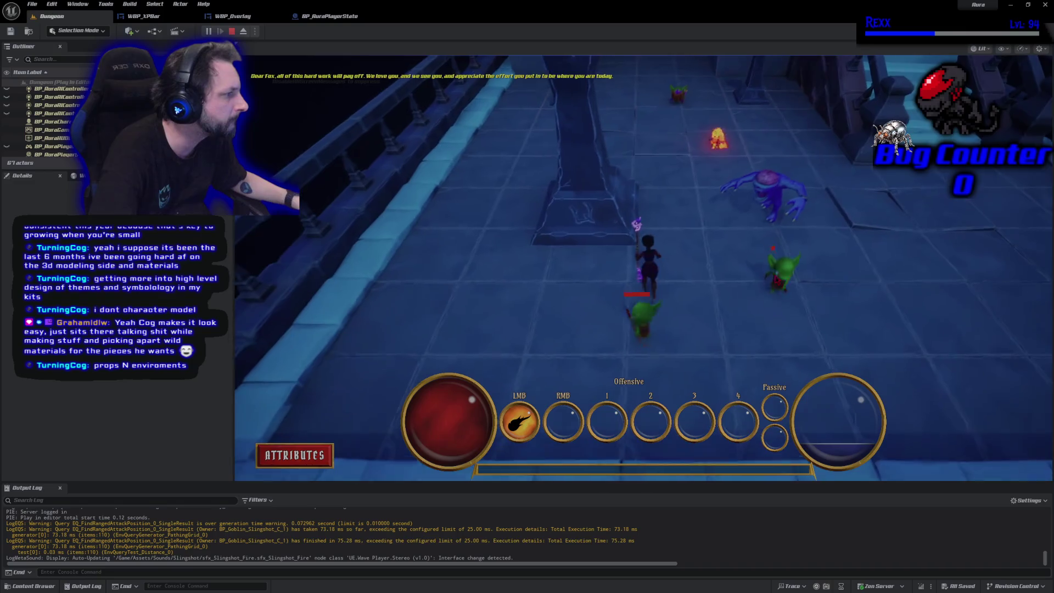
left_click(741, 290)
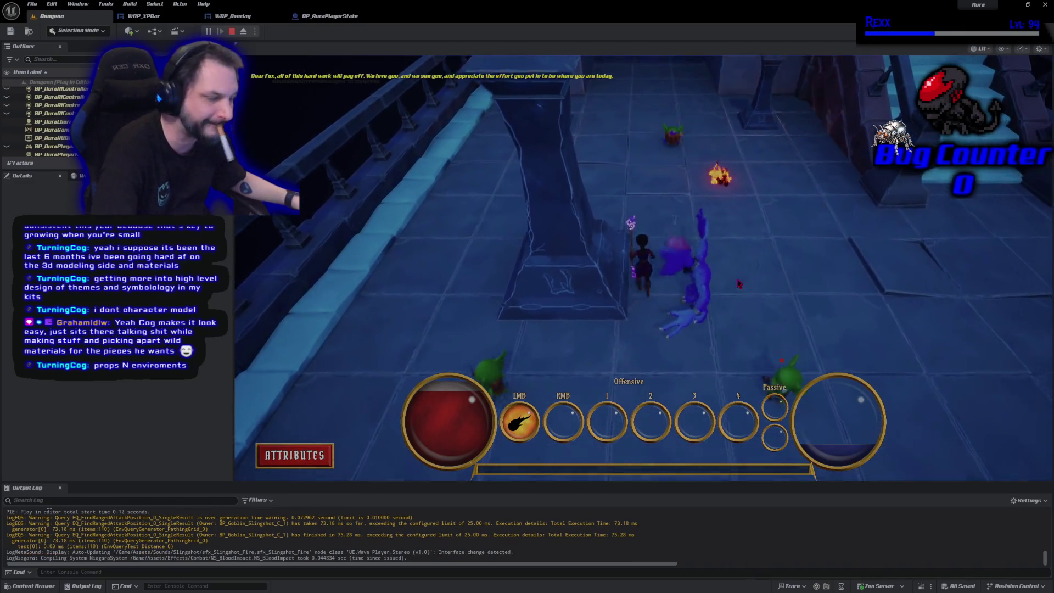
left_click(739, 283)
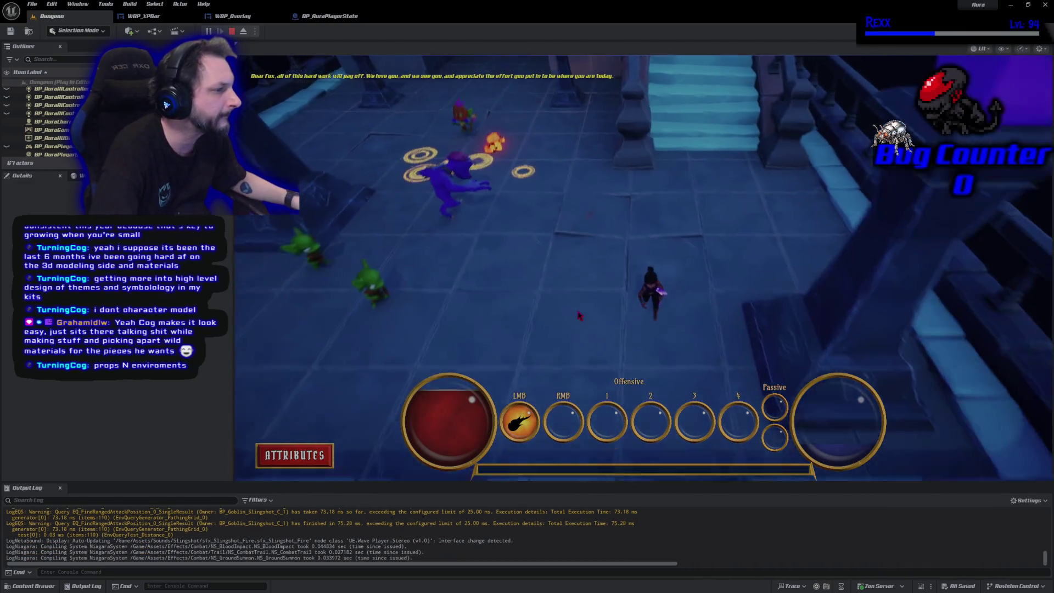
left_click(579, 315)
left_click(481, 218)
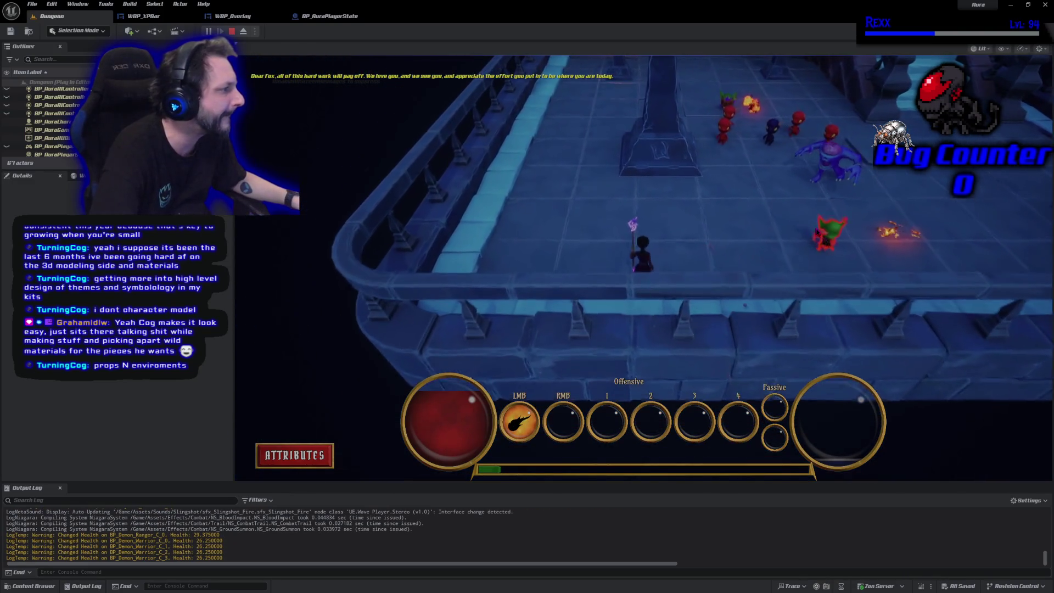
left_click(684, 226)
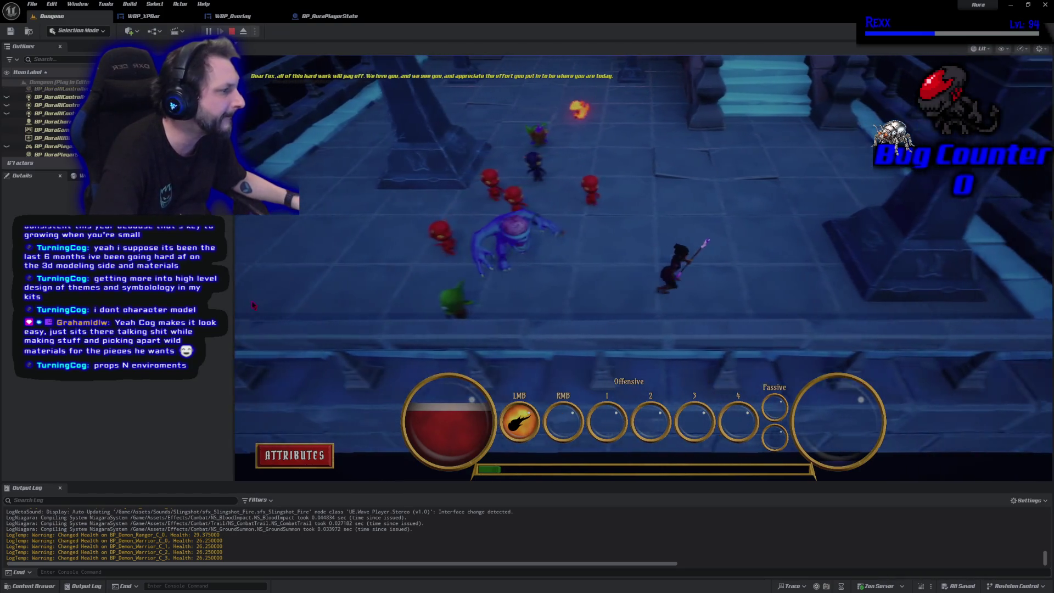
- Run up the walkway and firebolt the green goblin, then stop and restart the playtest
left_click(796, 143)
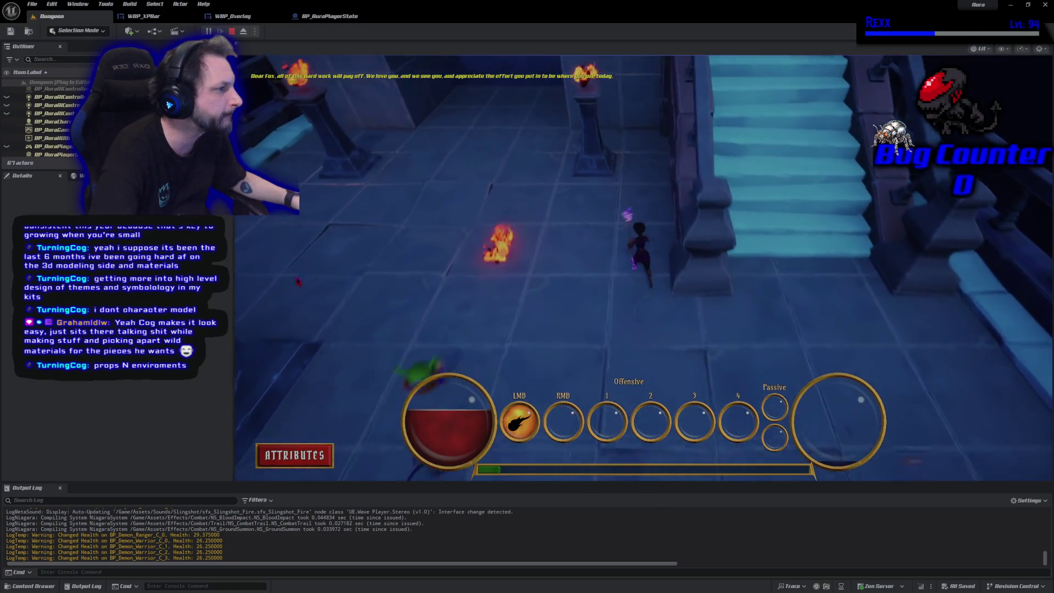
left_click(660, 294)
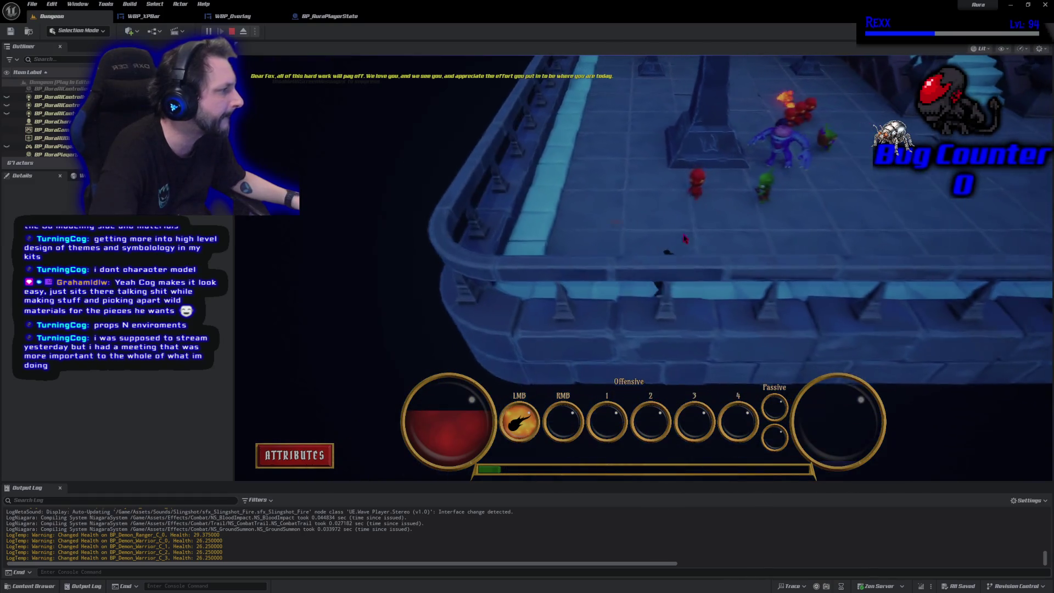
left_click(736, 213)
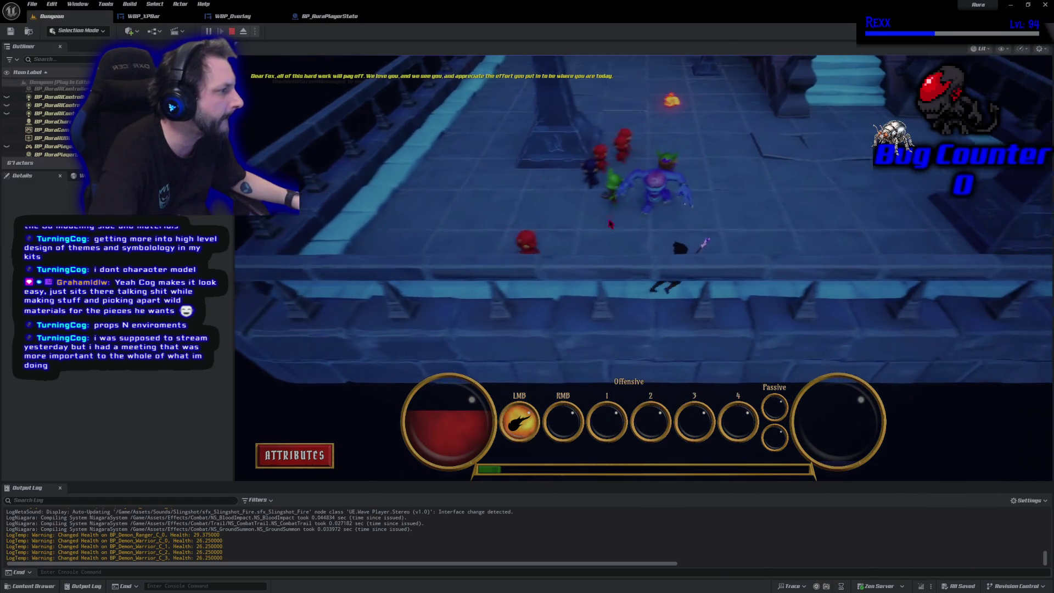
left_click(637, 221)
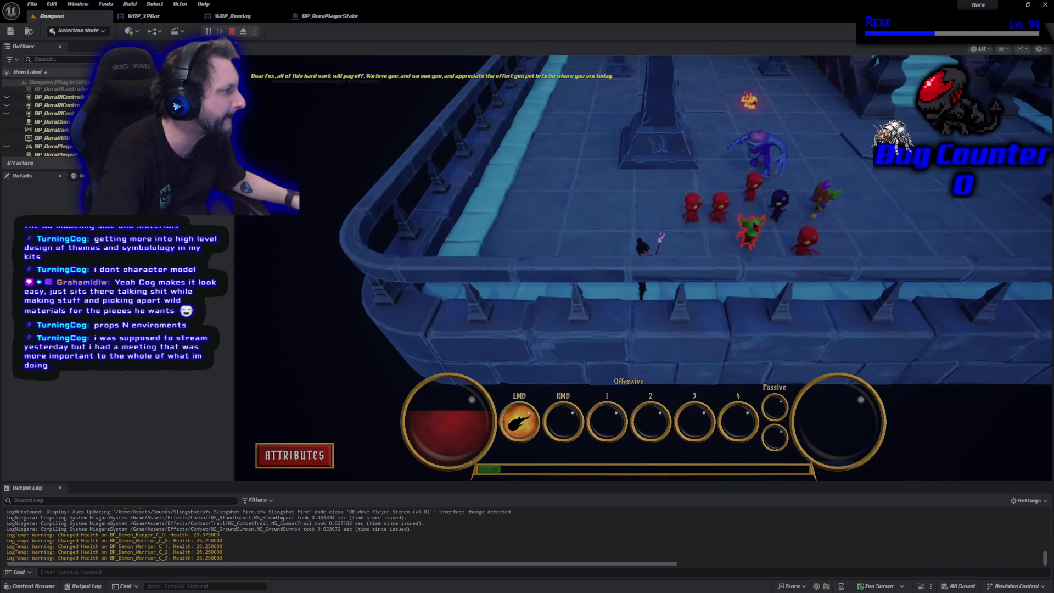
left_click(753, 224)
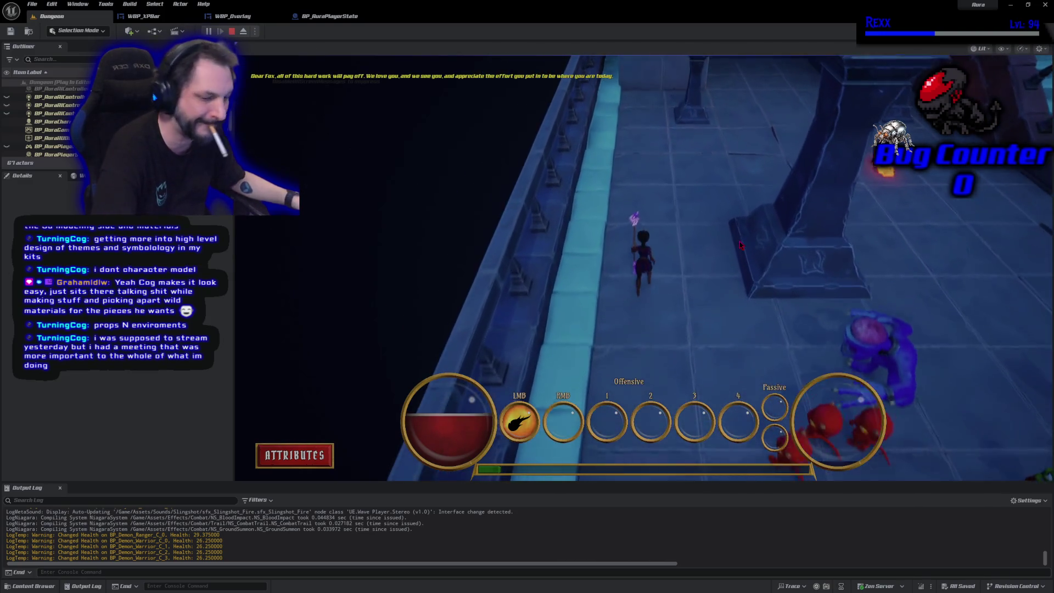
key("Escape")
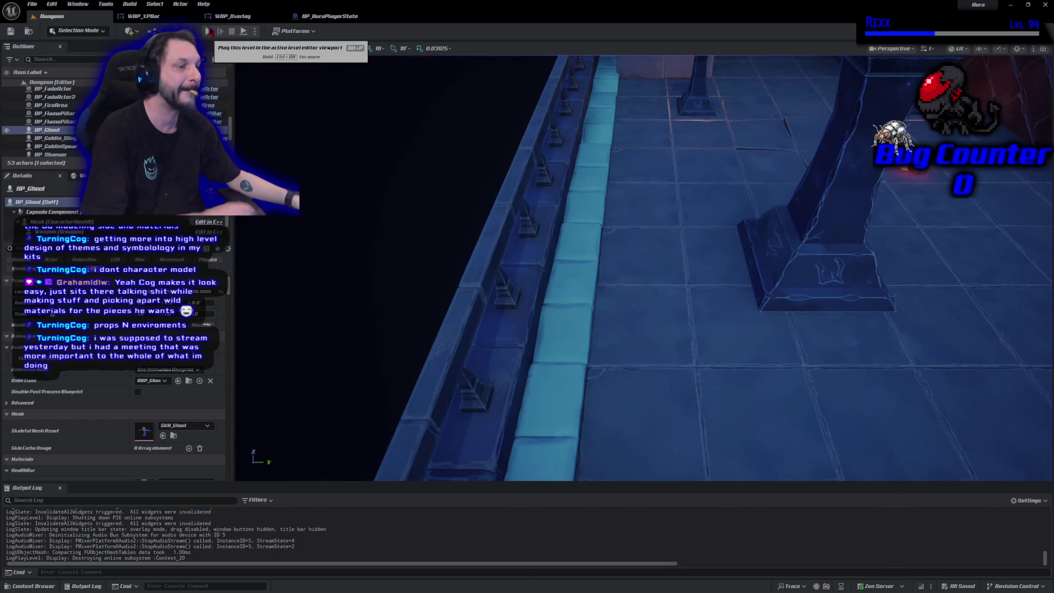
key("alt+p")
left_click(653, 140)
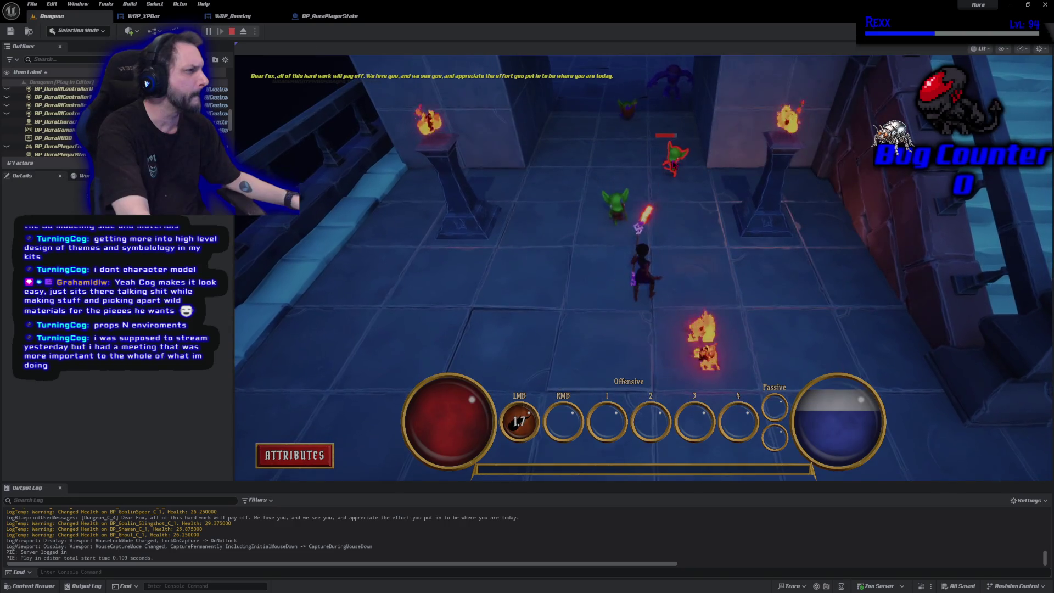
left_click(669, 165)
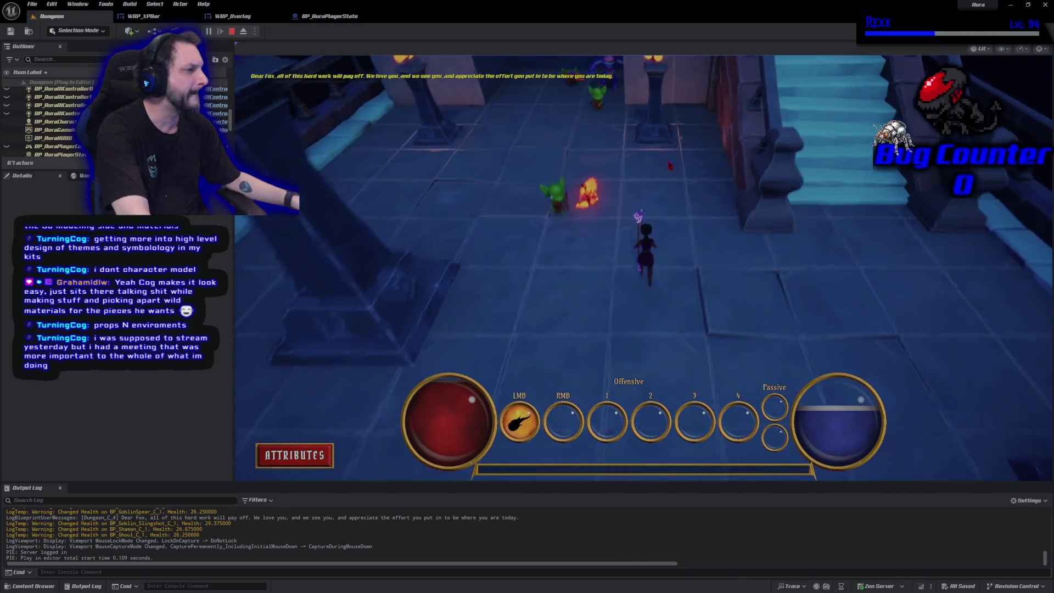
left_click(631, 185)
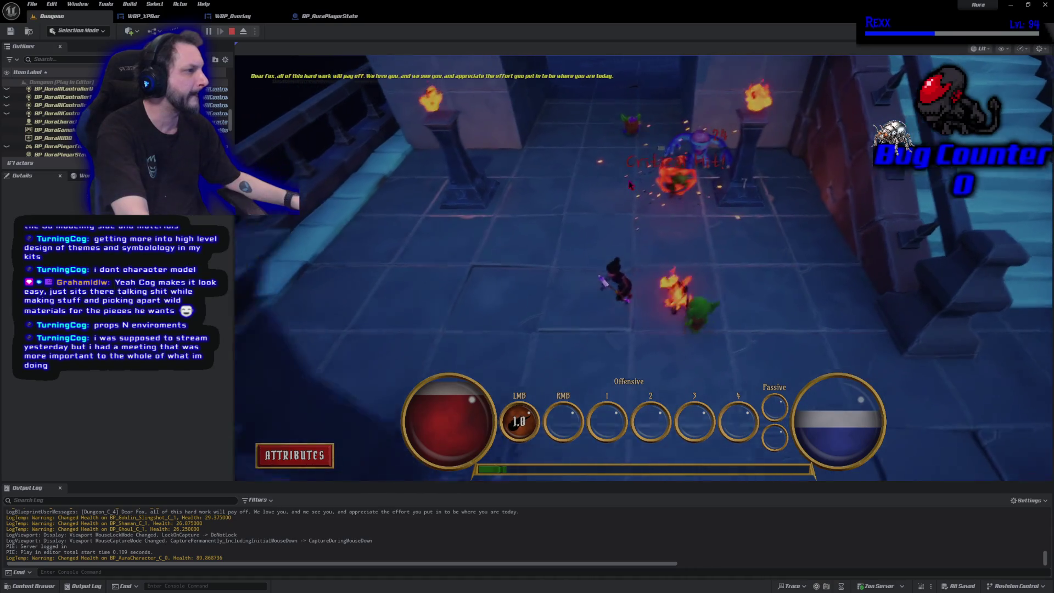
left_click(629, 184)
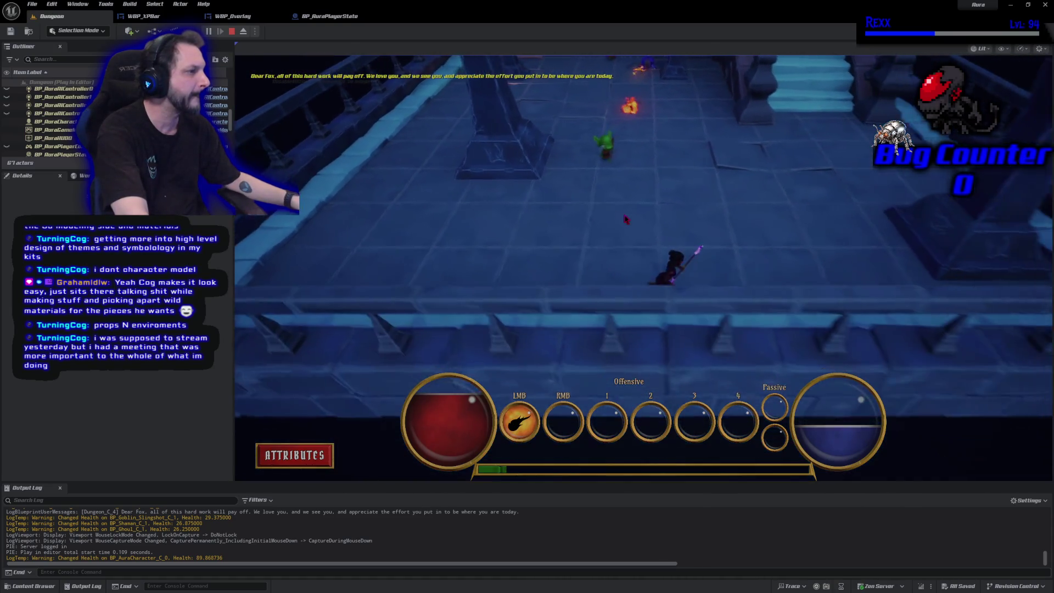
left_click(576, 181)
left_click(570, 176)
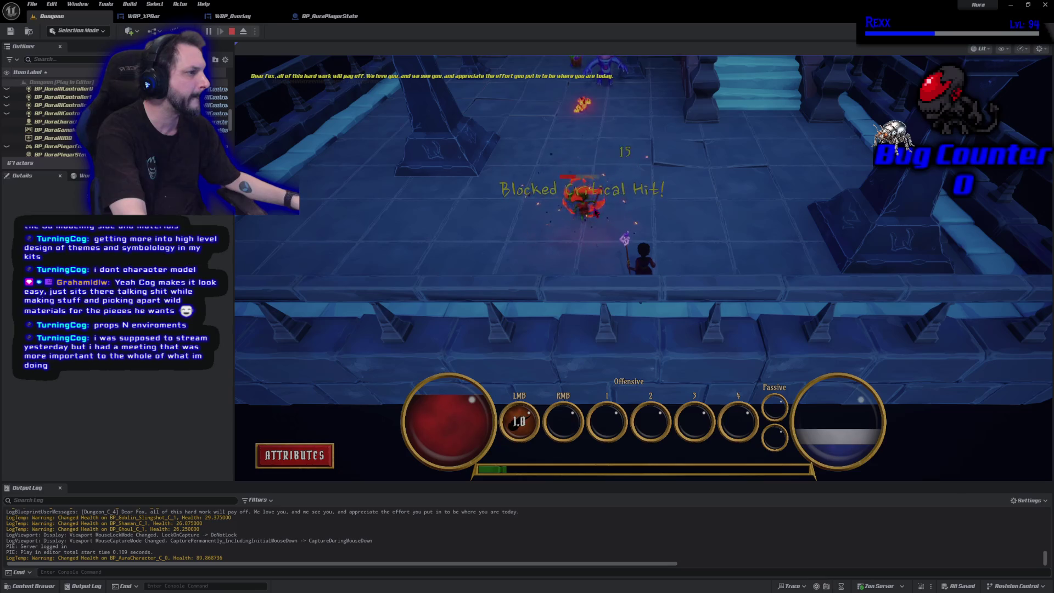
left_click(593, 214)
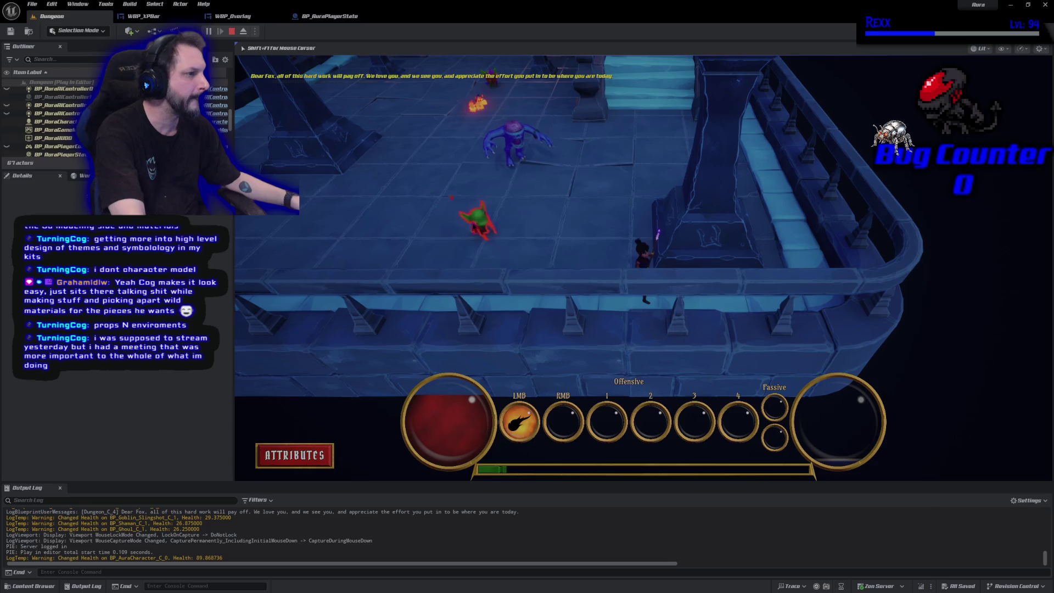
left_click(530, 252)
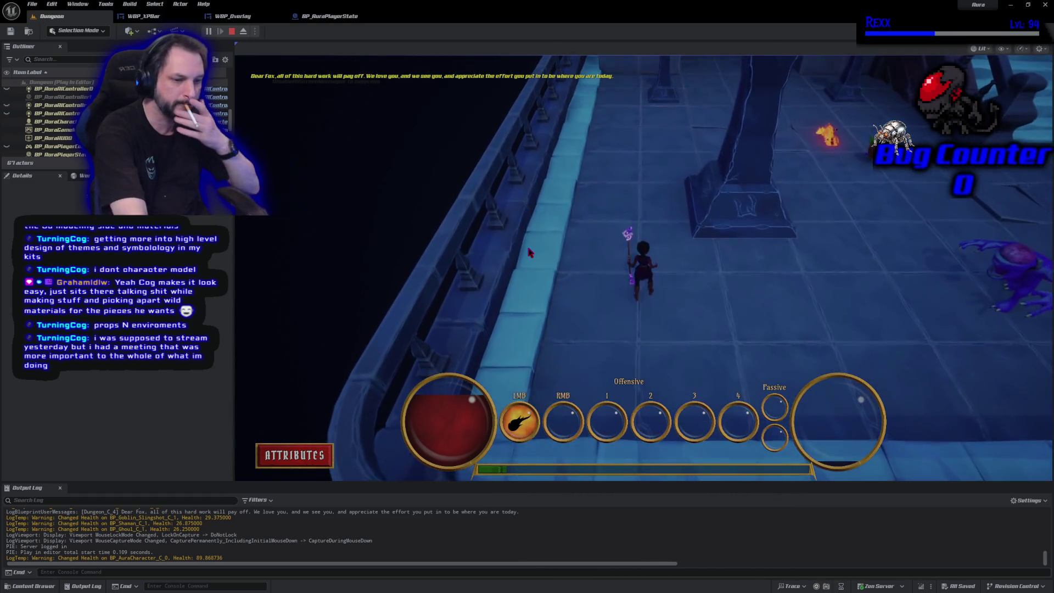
key("Escape")
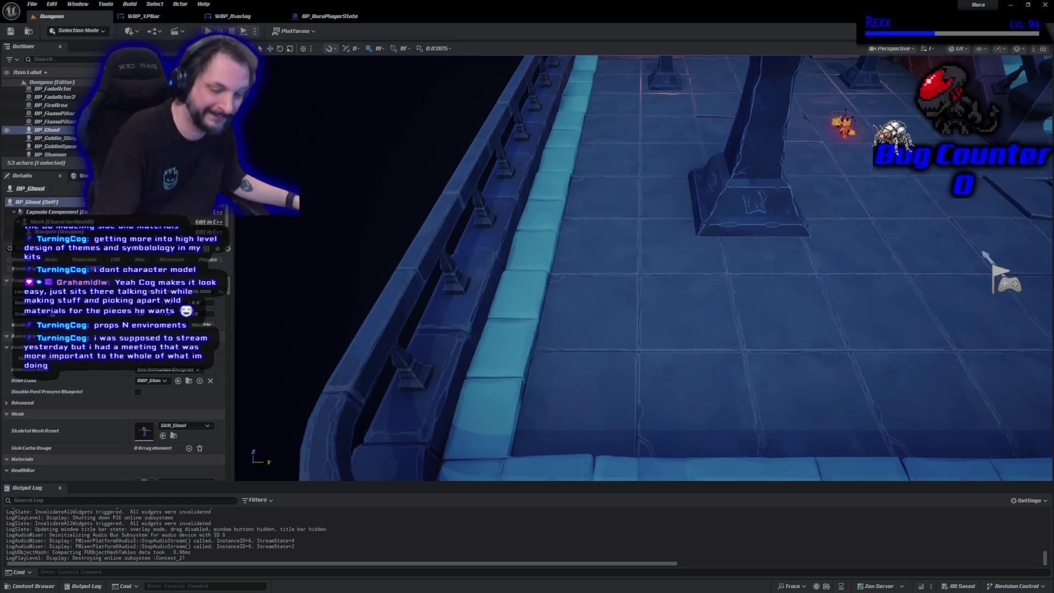
- Place a BP_ManaCrystal and a BP_HealthCrystal at the top of the stairs
left_click_drag(734, 306, 707, 312)
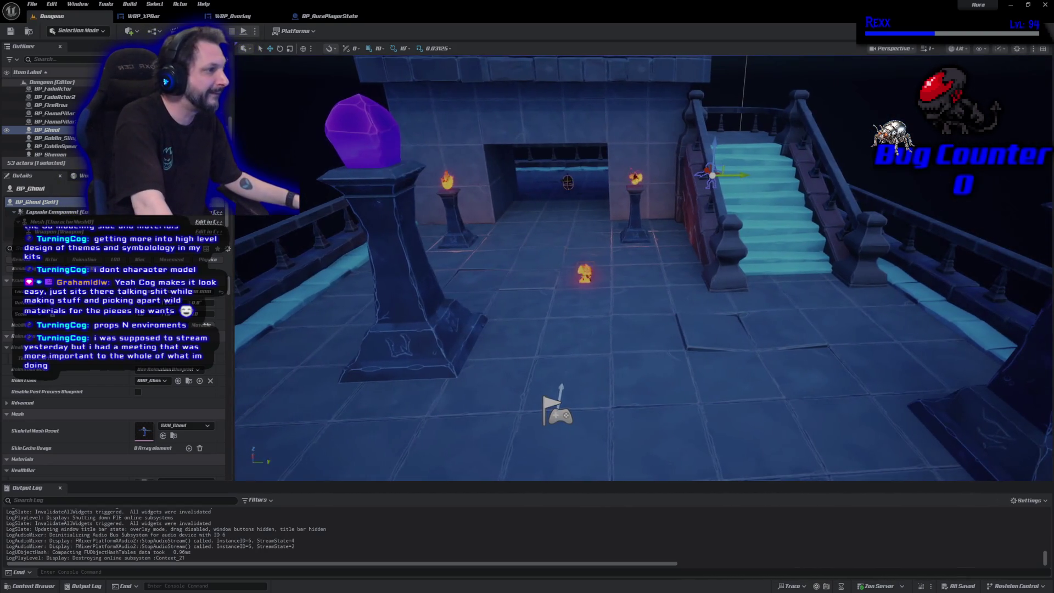
left_click(37, 586)
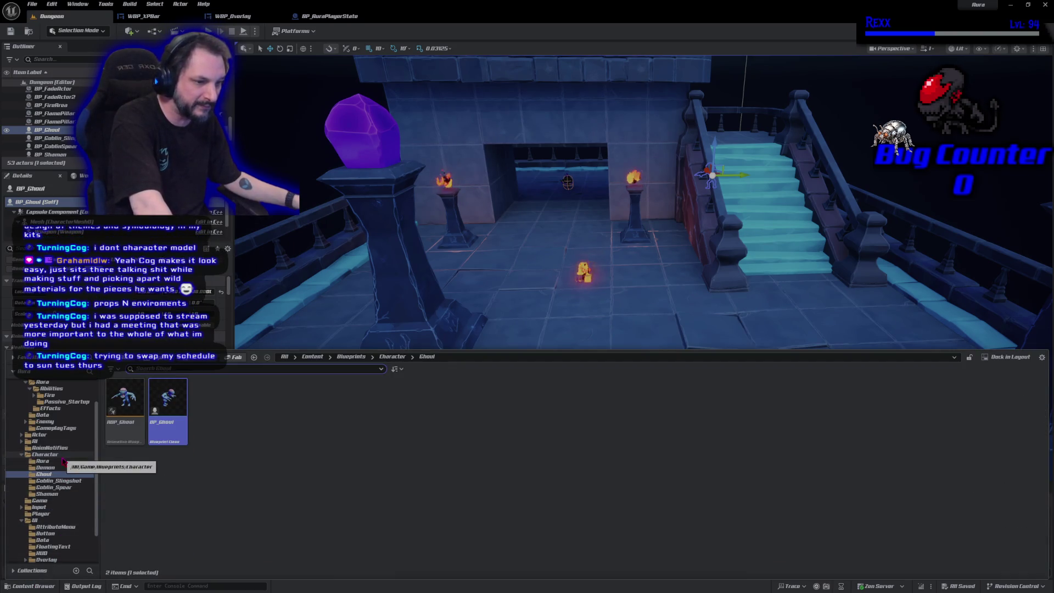
scroll(64, 461, "up", 2)
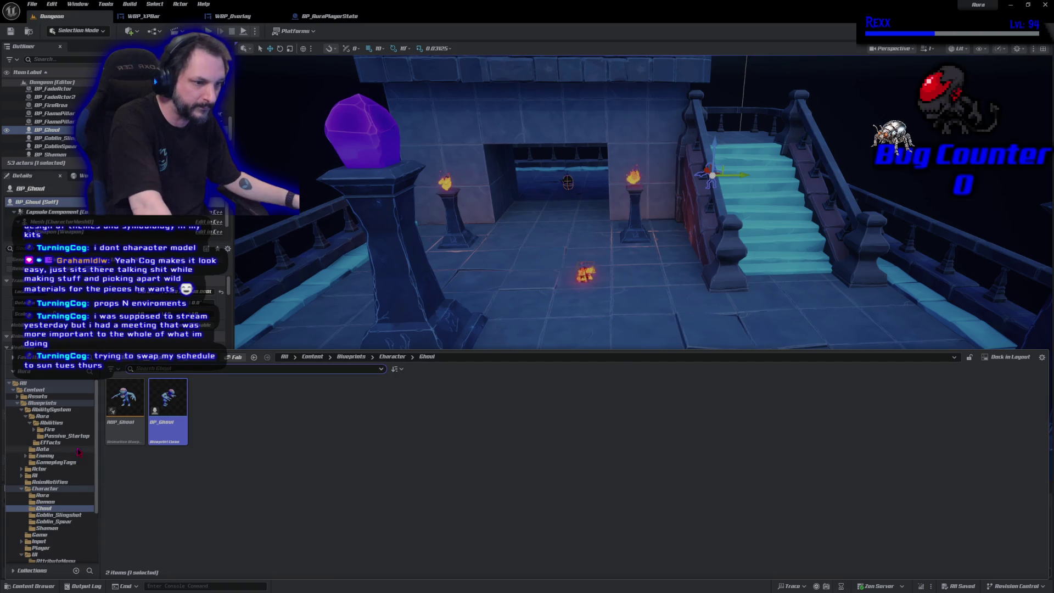
scroll(79, 450, "down", 2)
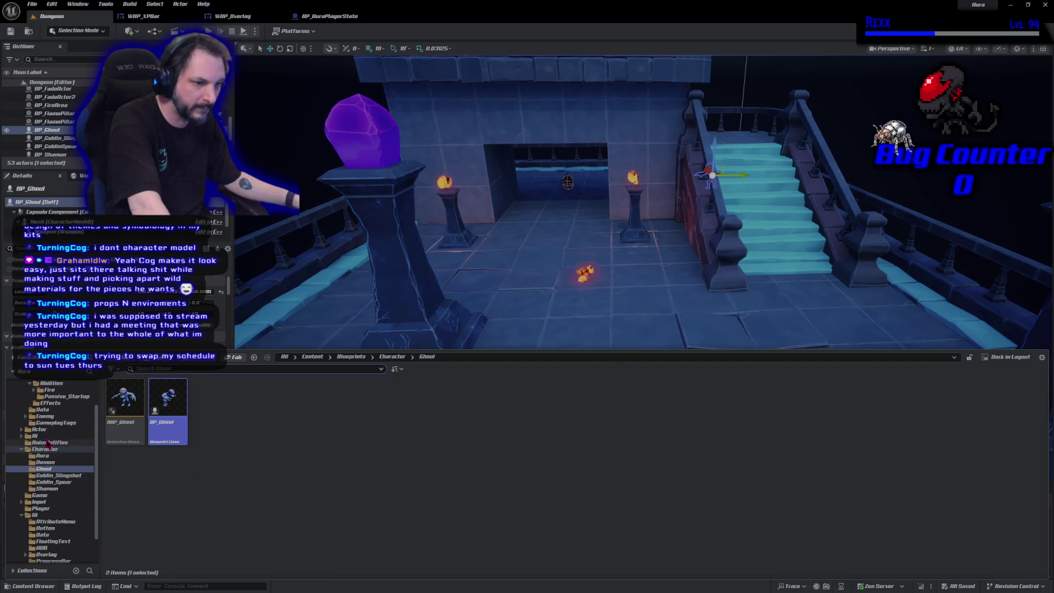
left_click(39, 430)
double_click(159, 428)
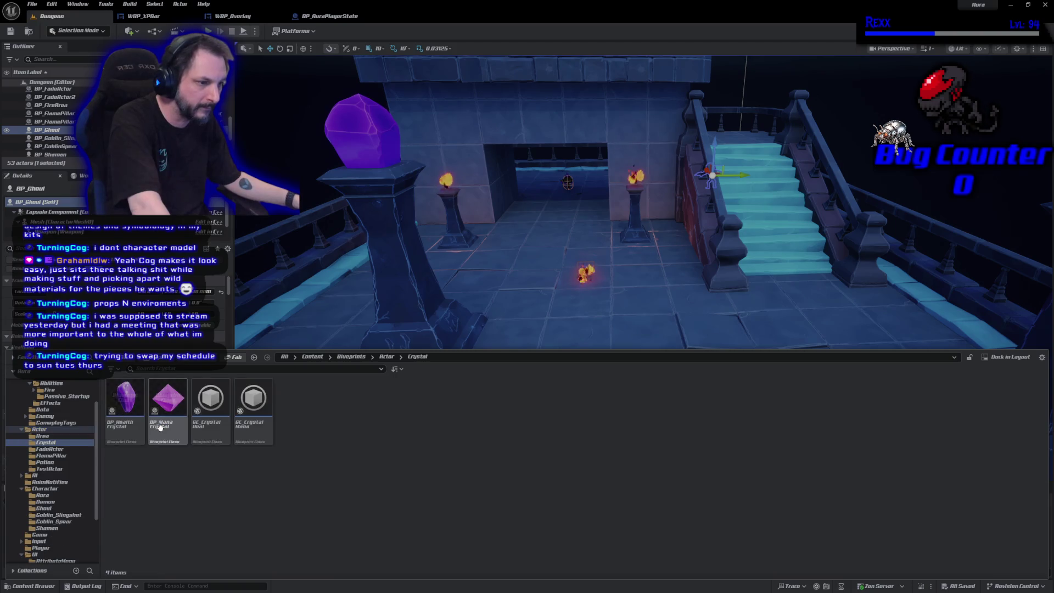
left_click_drag(494, 375, 723, 180)
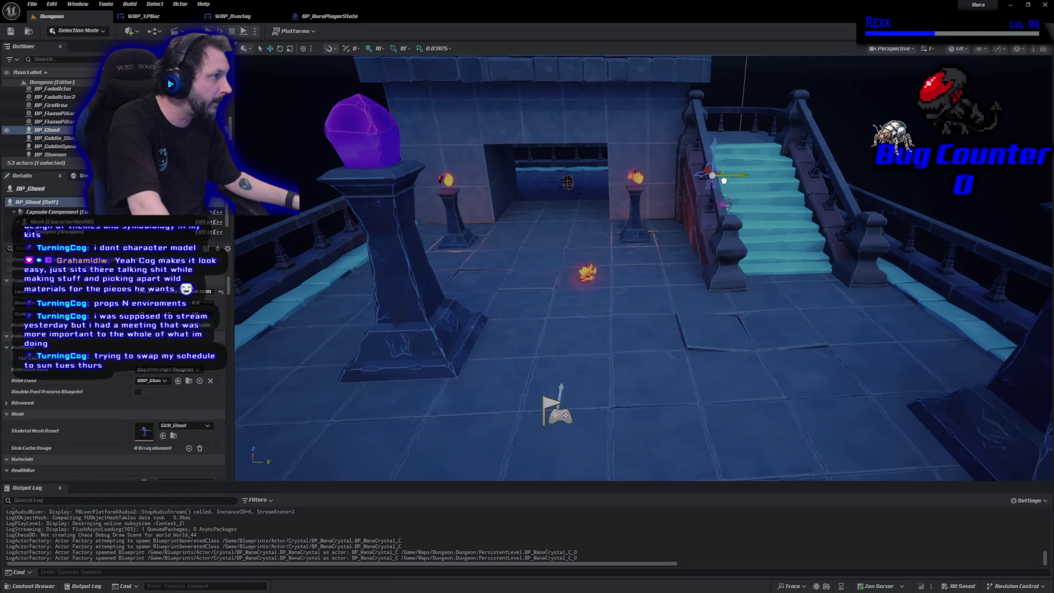
left_click_drag(753, 124, 754, 125)
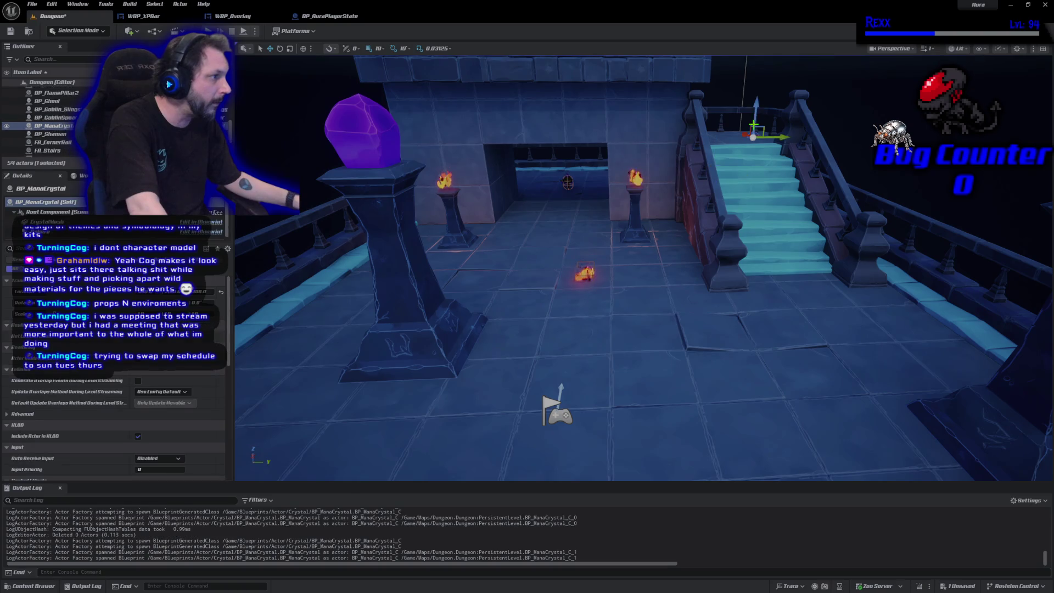
left_click(55, 587)
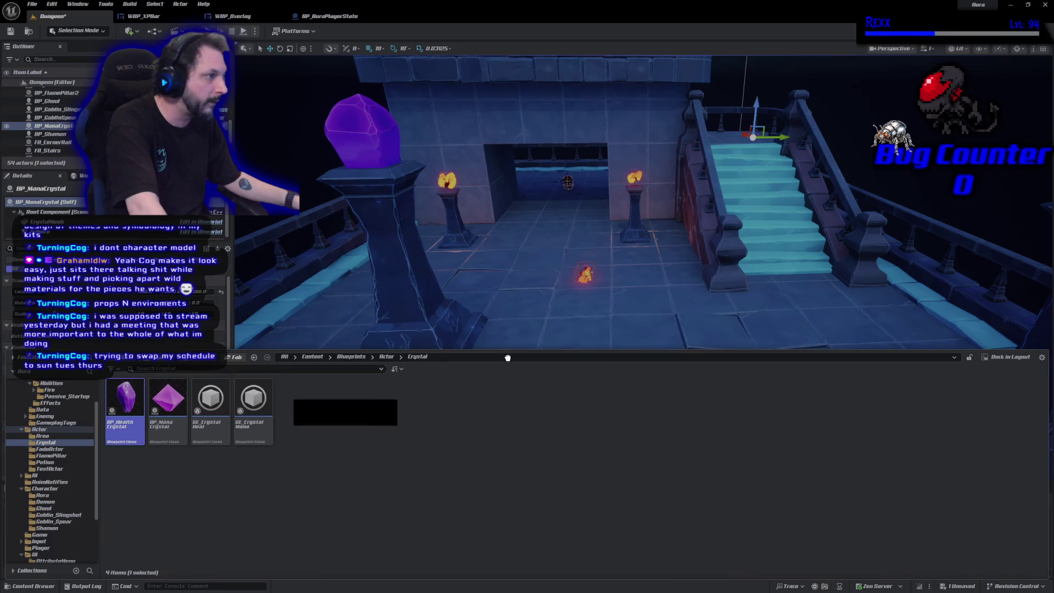
mouse_move(507, 358)
left_mouse_down()
mouse_move(728, 141)
mouse_move(717, 128)
left_mouse_up()
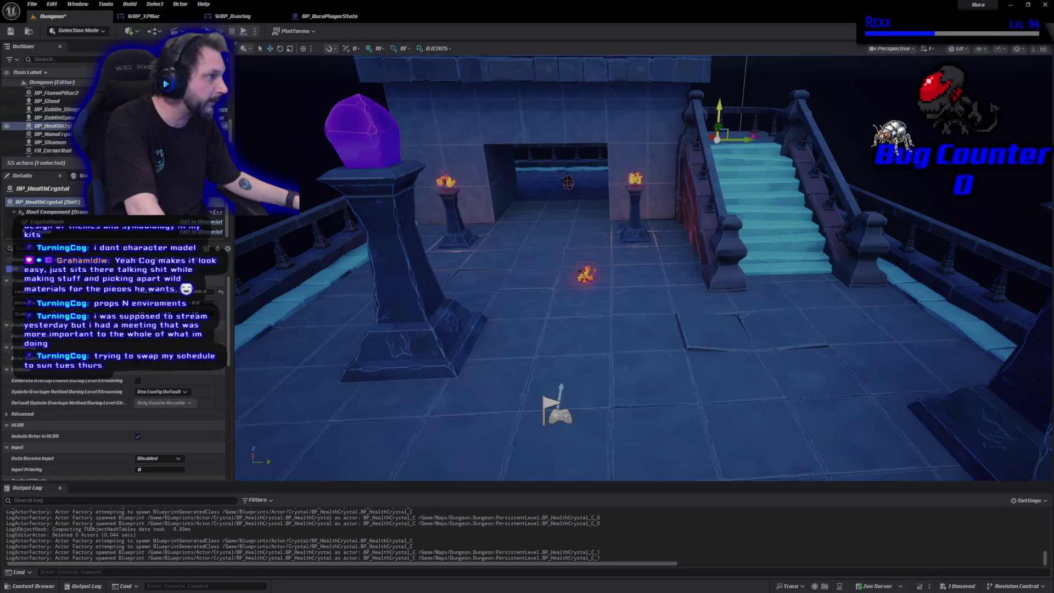
- Place BP_ManaPotion and BP_HealthPotion at the doorway, save the level, and playtest it
left_click(54, 586)
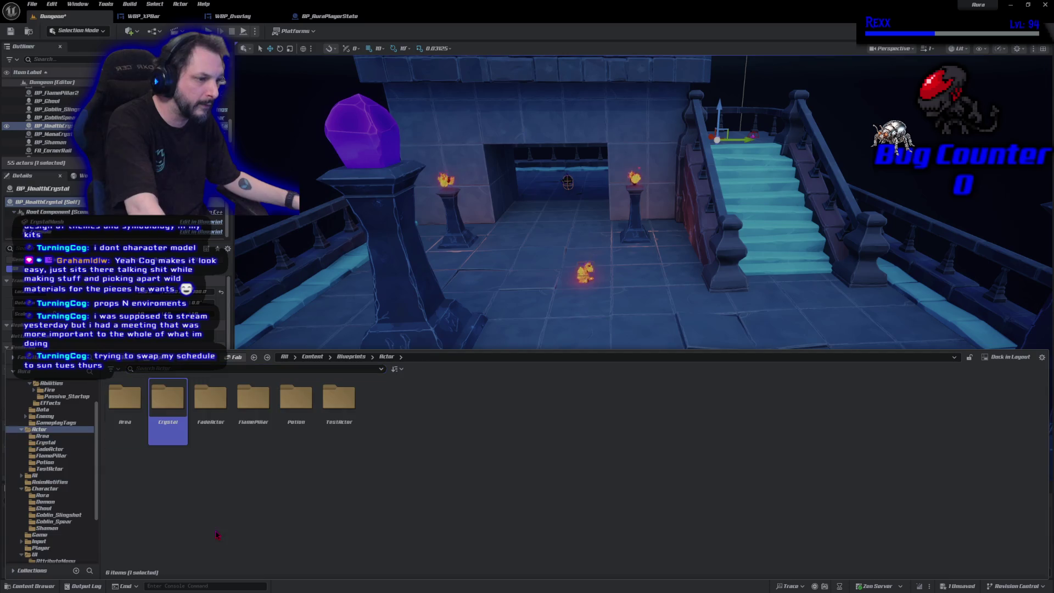
double_click(294, 411)
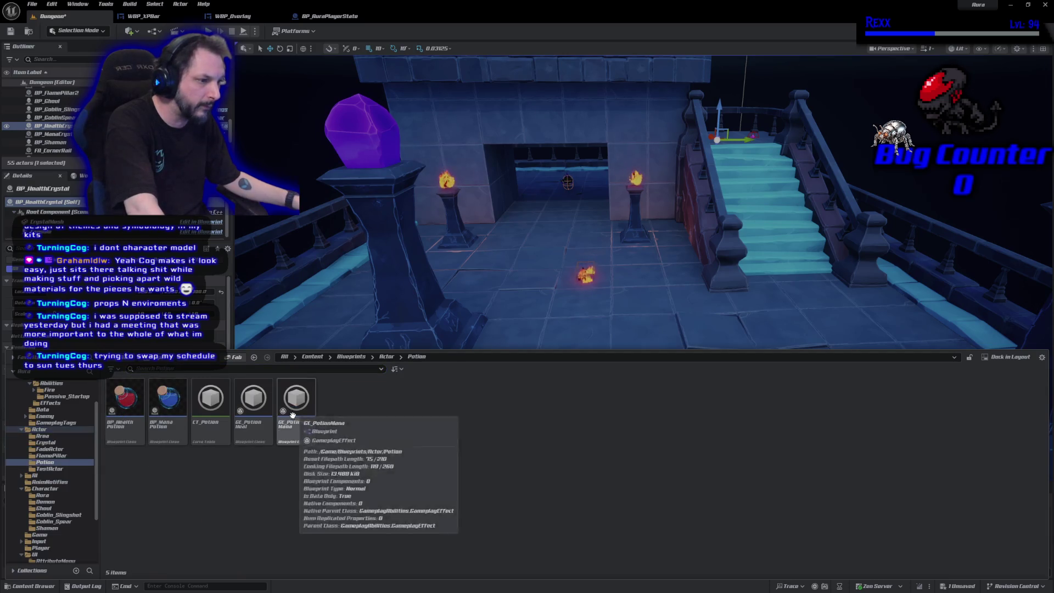
left_click_drag(811, 345, 876, 323)
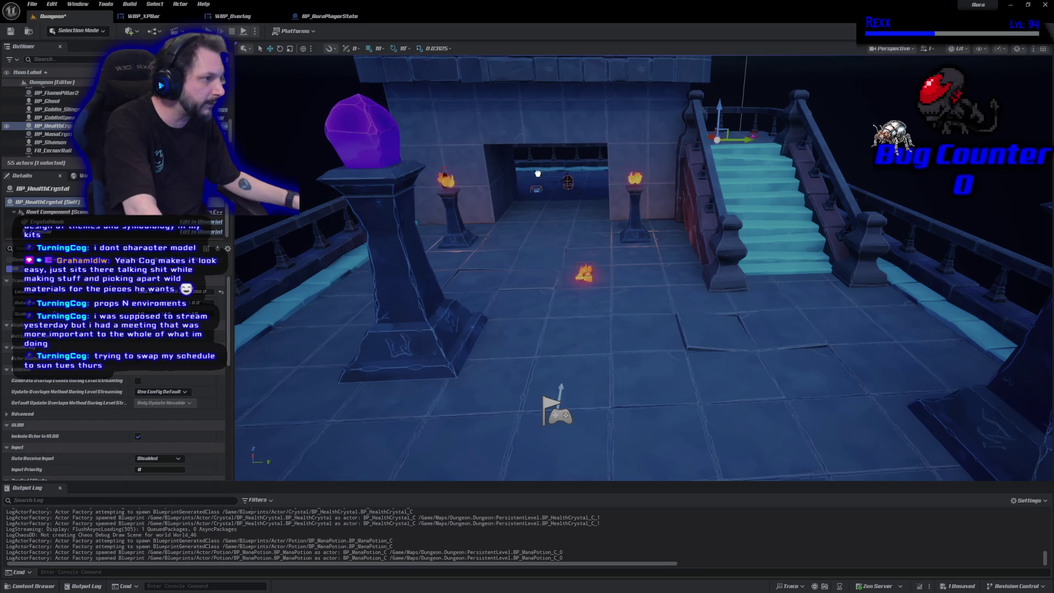
left_click_drag(540, 163, 540, 164)
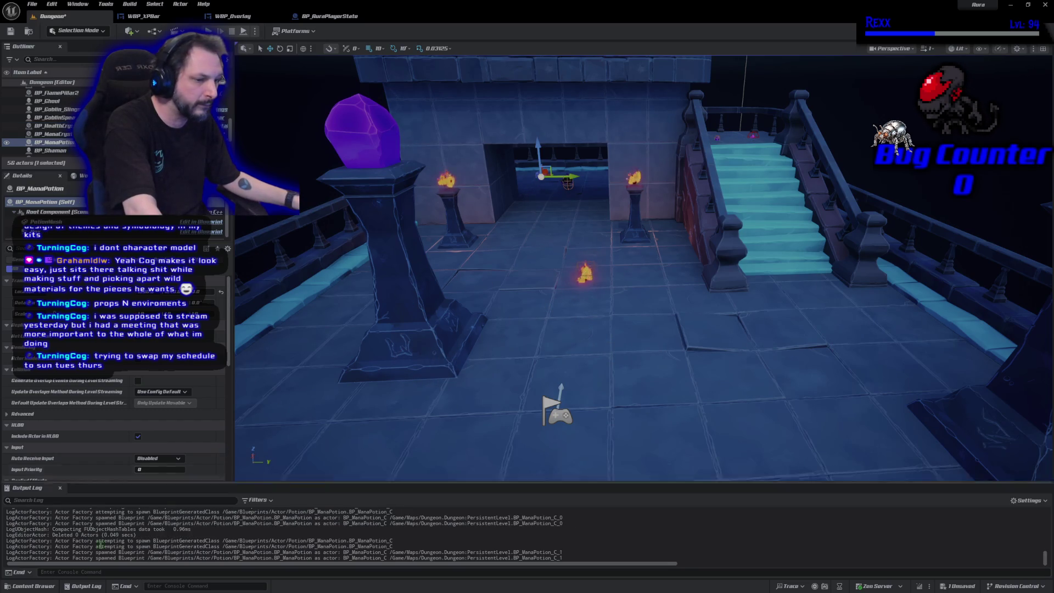
left_click(33, 586)
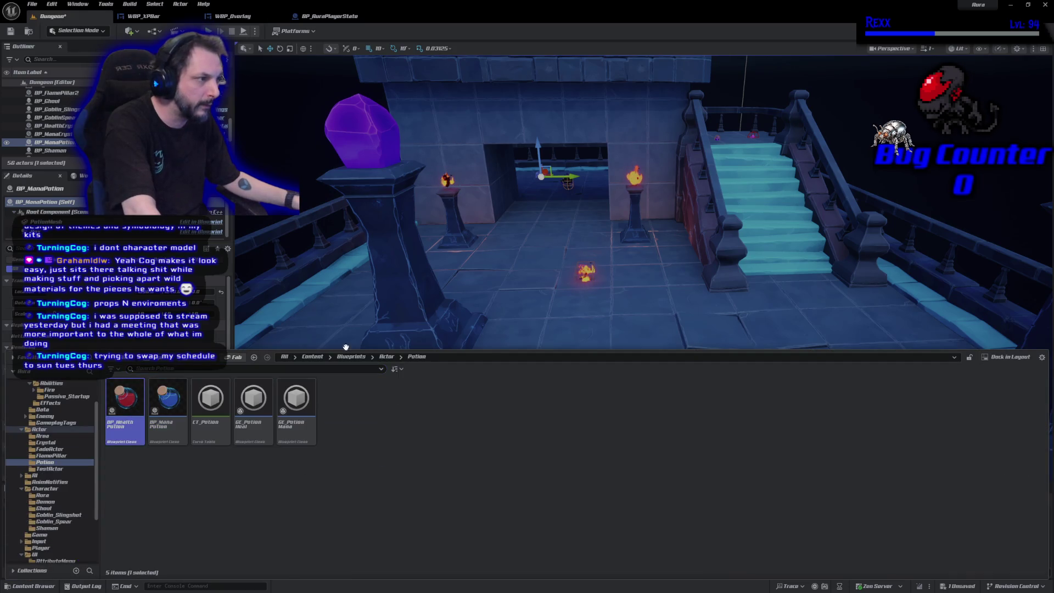
left_click_drag(346, 347, 594, 159)
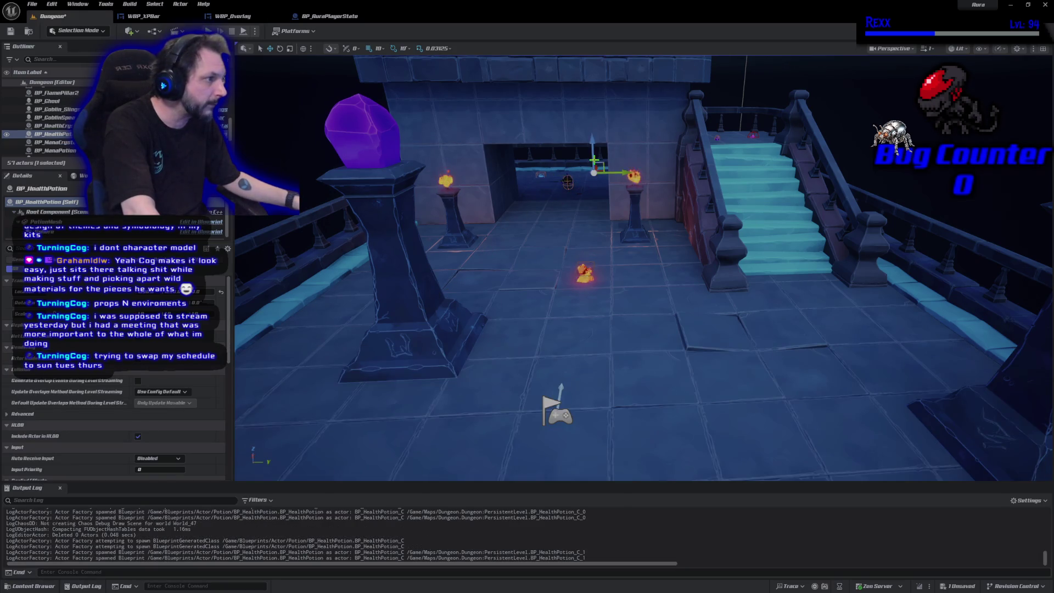
key("ctrl+s")
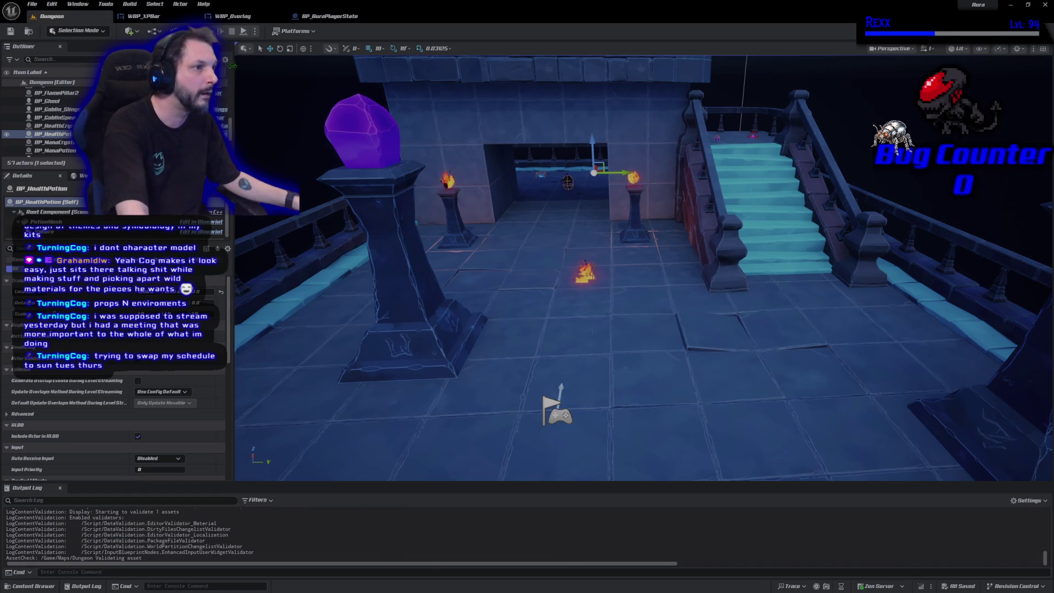
key("alt+p")
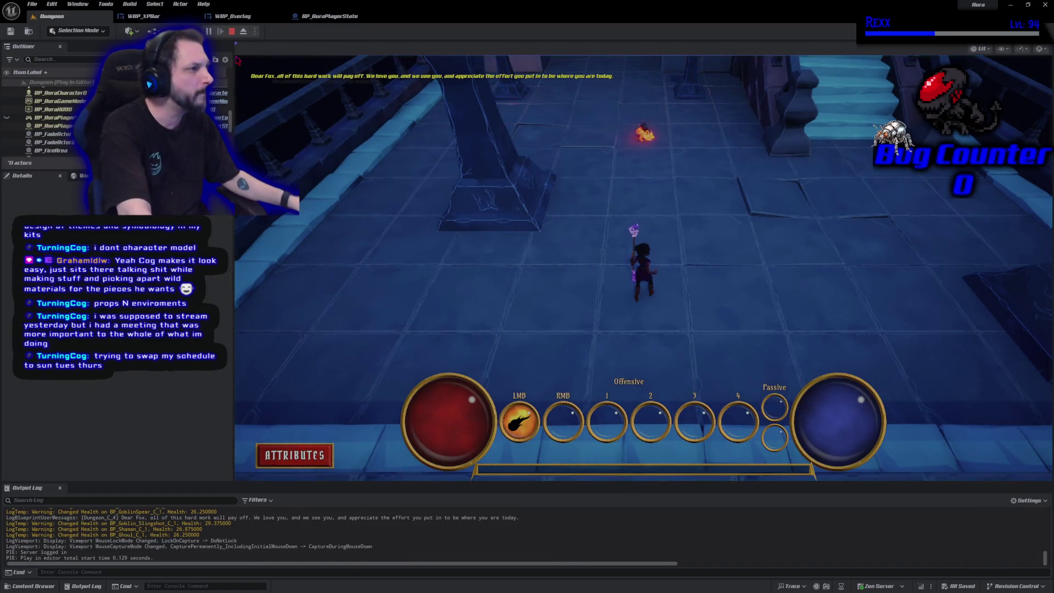
left_click(294, 58)
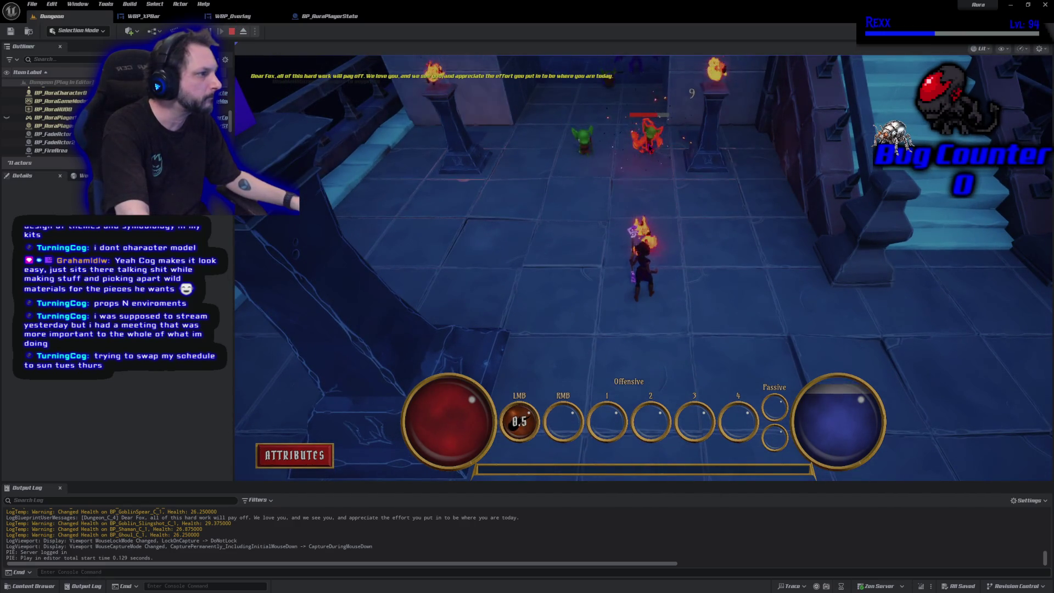
left_click(648, 137)
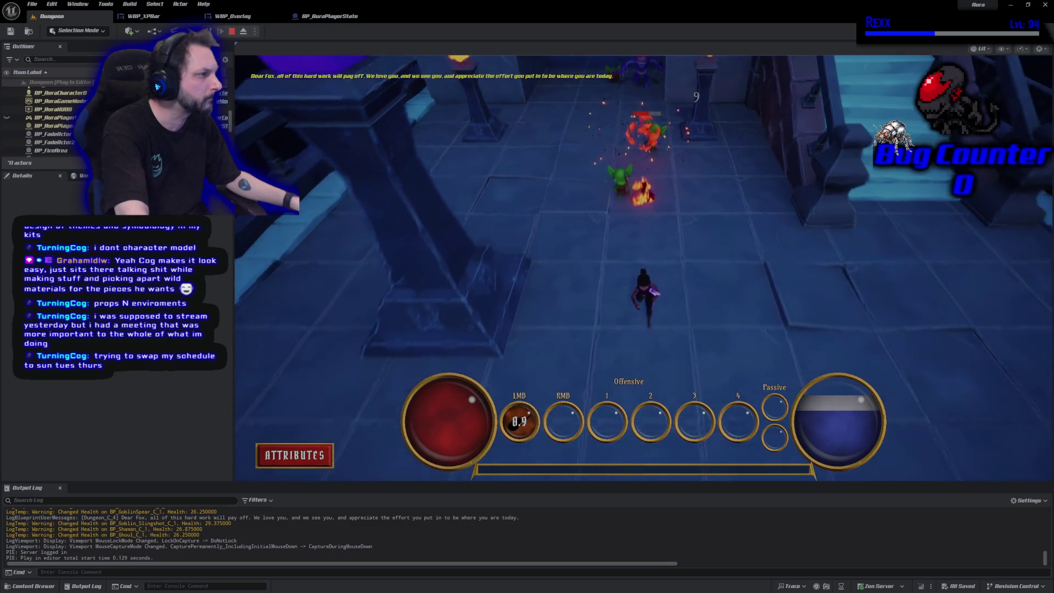
left_click(635, 176)
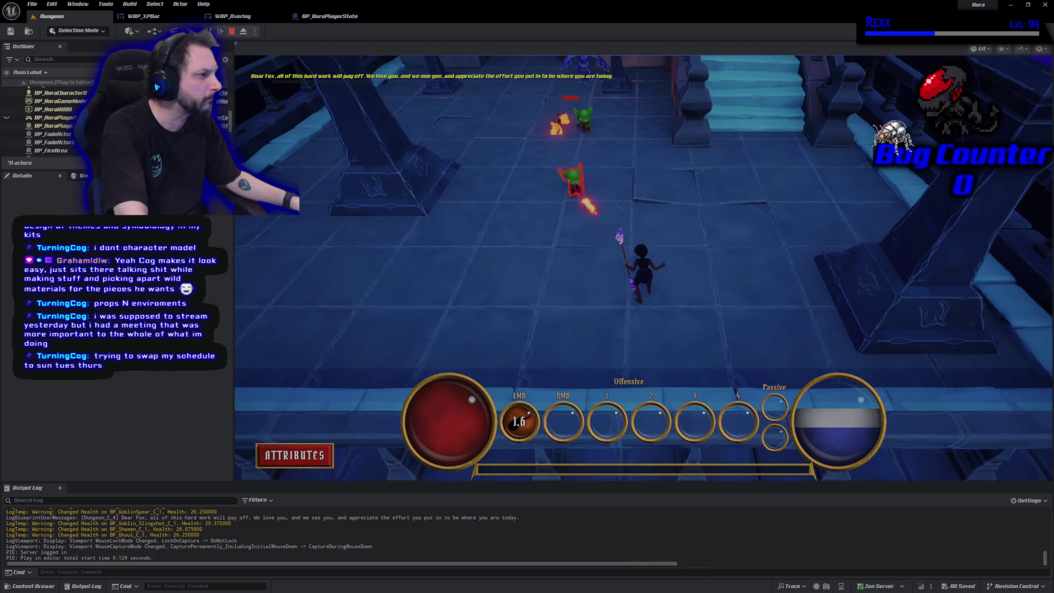
left_click(758, 198)
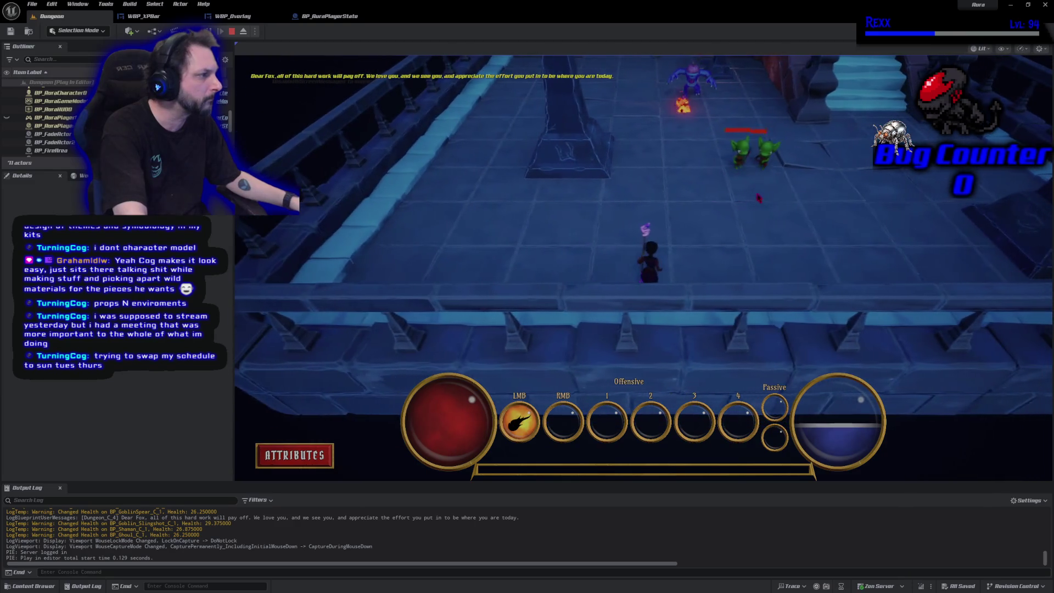
left_click(729, 227)
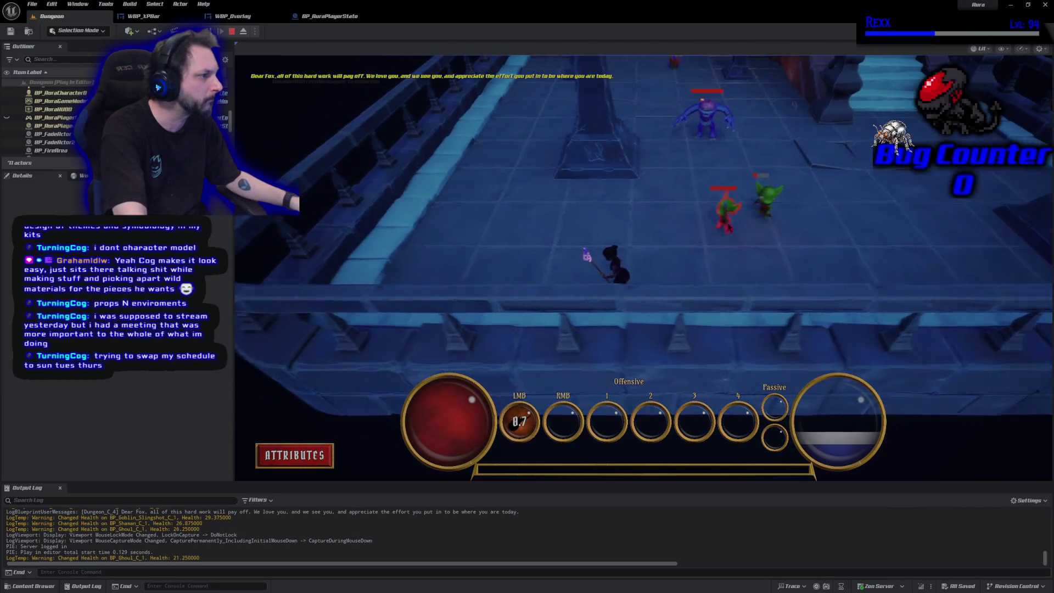
left_click(858, 293)
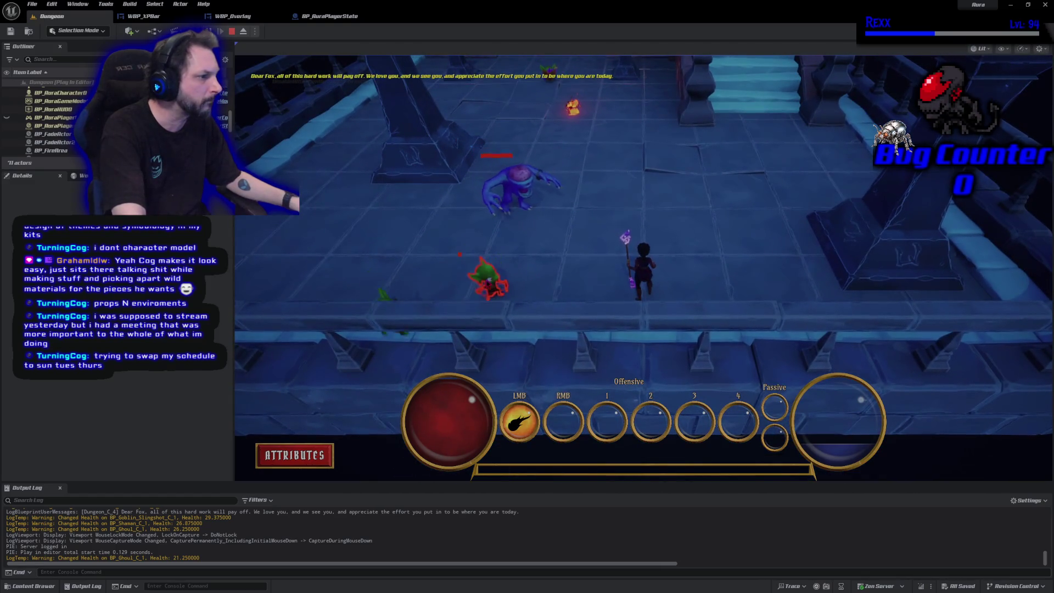
left_click(664, 126)
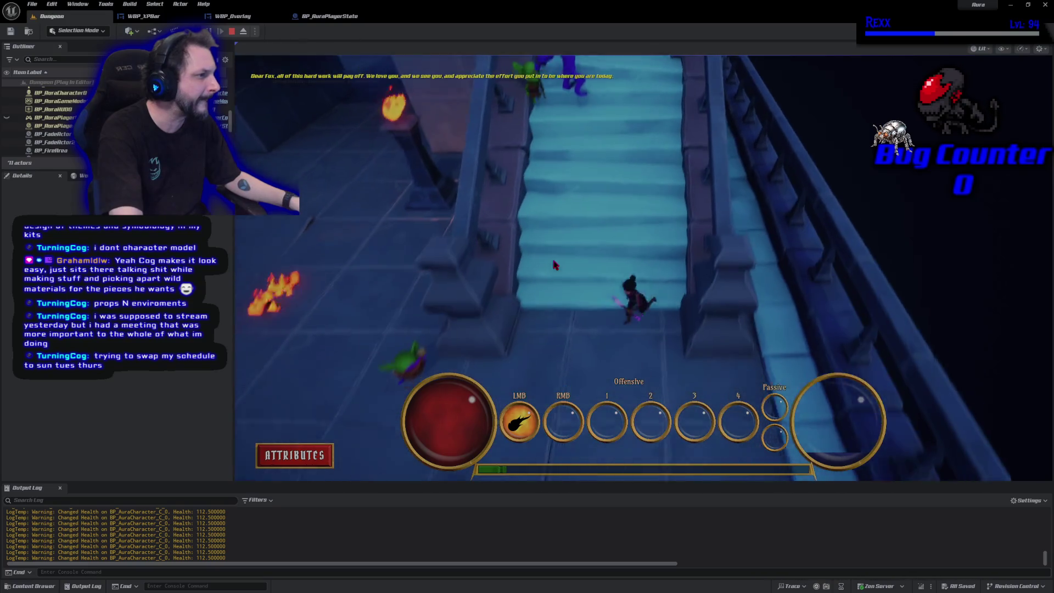
left_click(685, 305)
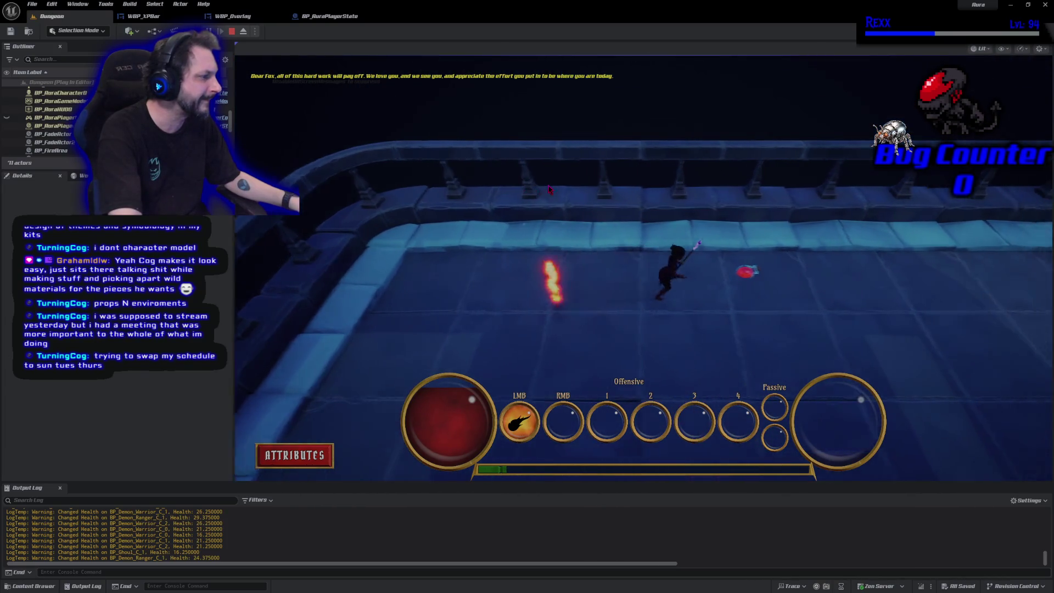
left_click(549, 189)
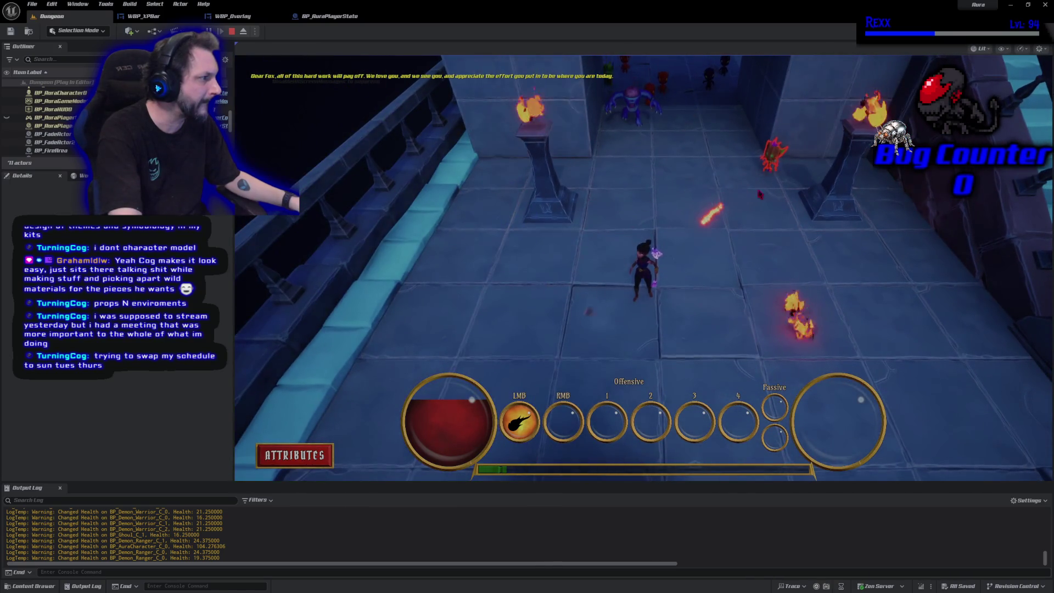
key("Escape")
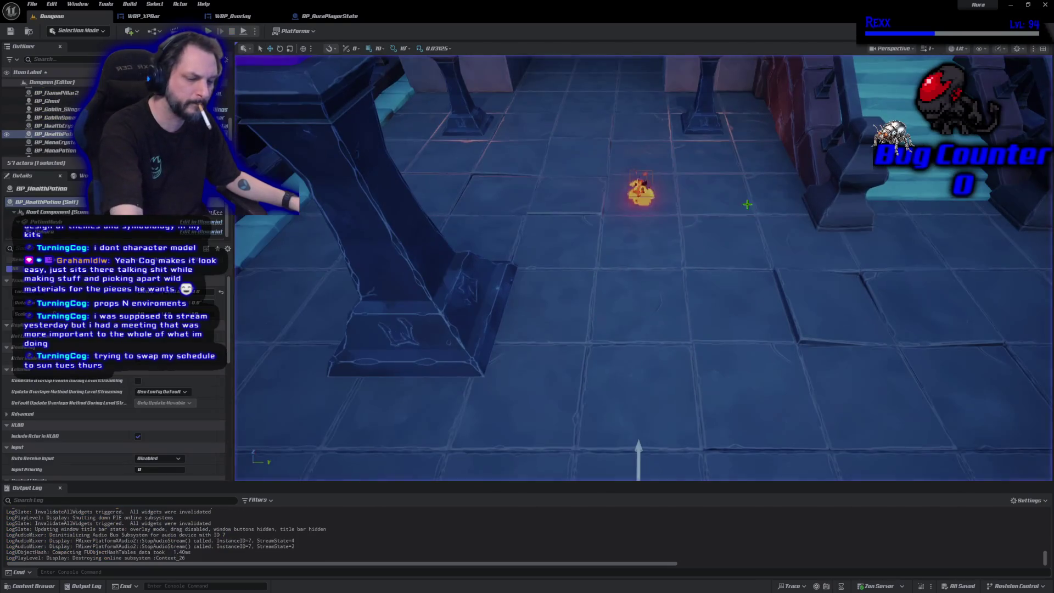
- Start Play In Editor and run Aura north past the torch pillars toward the goblins
left_click_drag(642, 267, 746, 253)
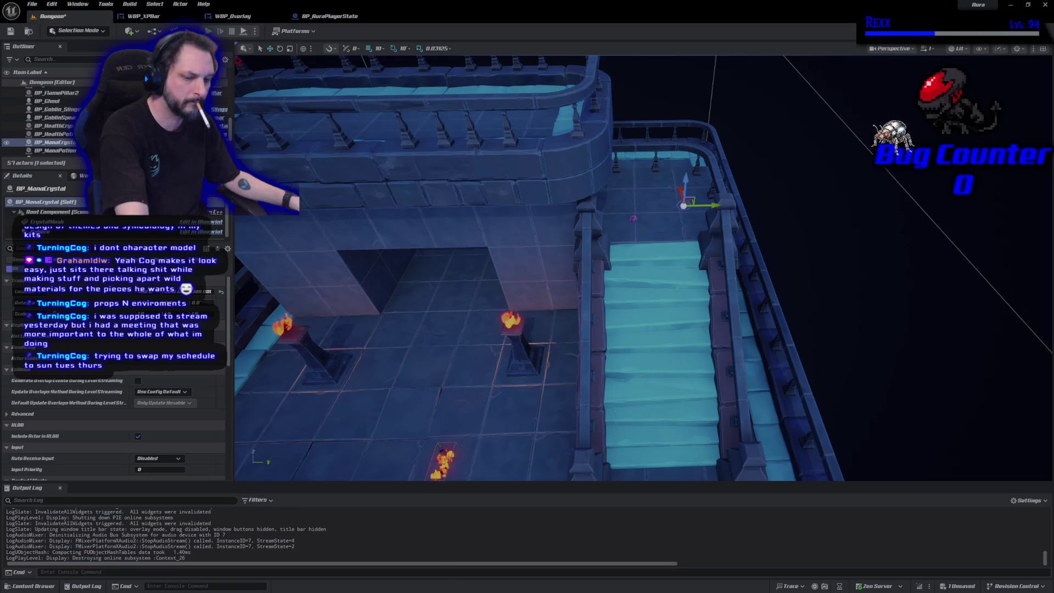
left_click(244, 32)
left_click_drag(499, 233, 535, 99)
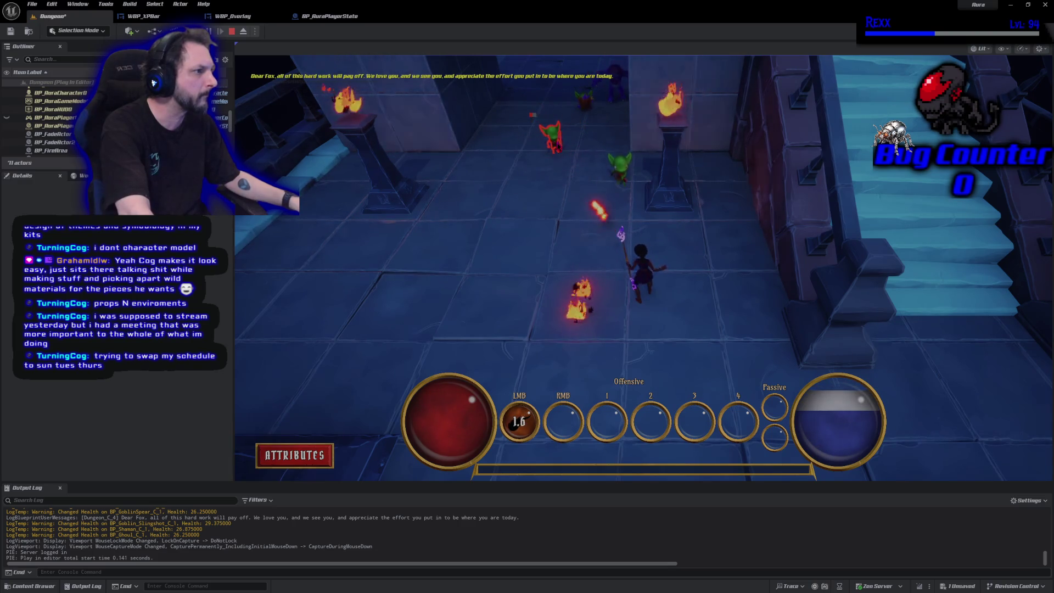
left_click_drag(532, 114, 637, 132)
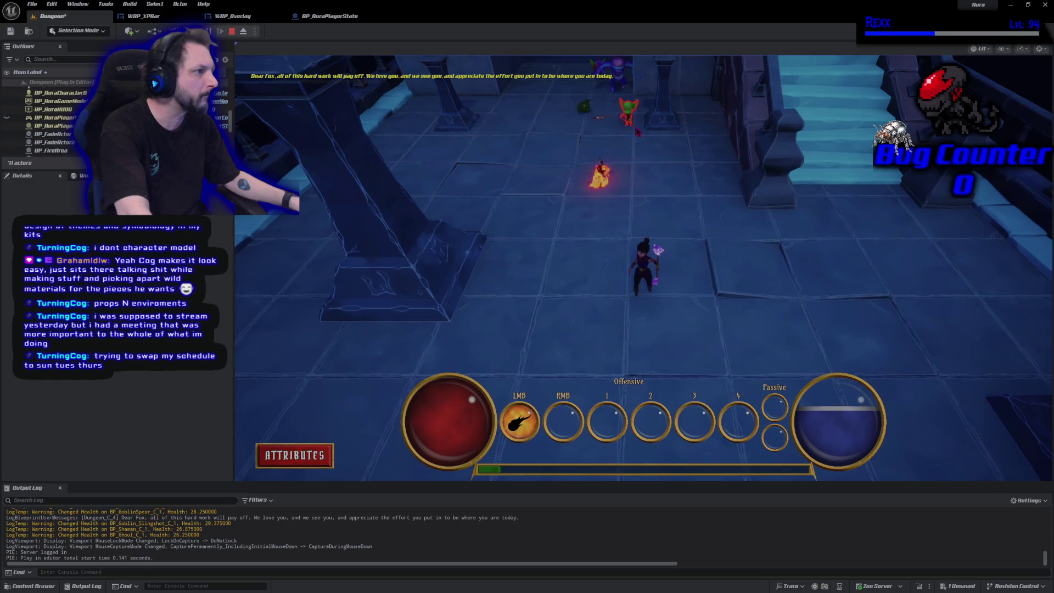
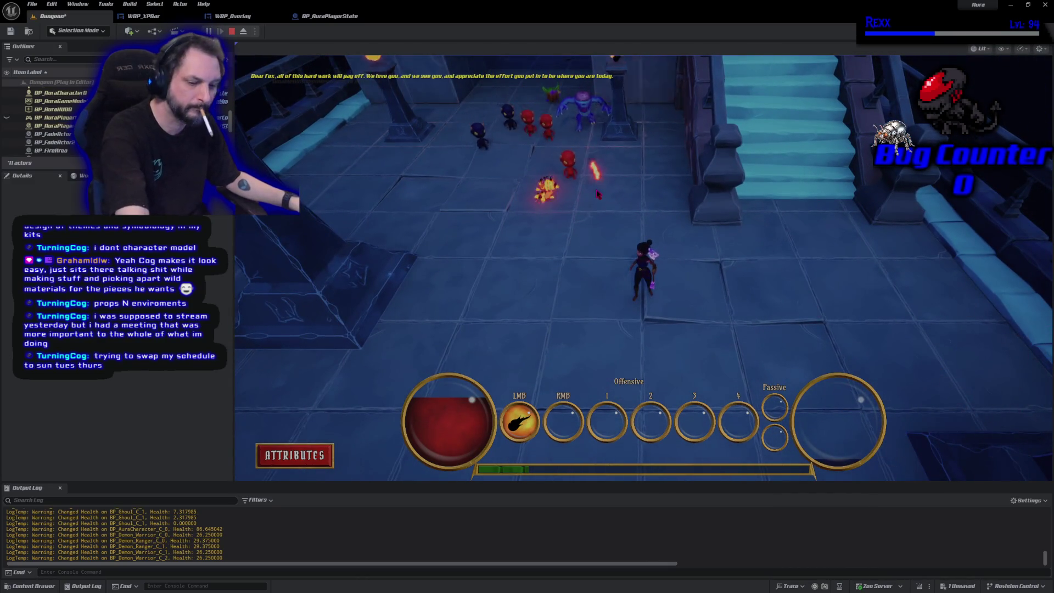
- Stop the playtest and fly the viewport camera over the stairs to the mana potion
key("Escape")
key("w")
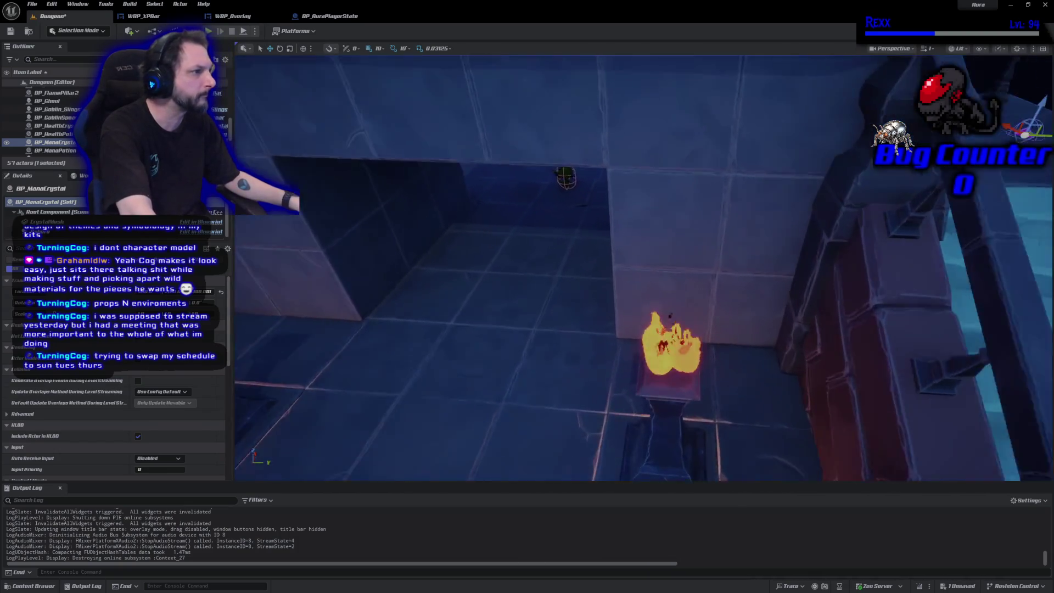
key("w")
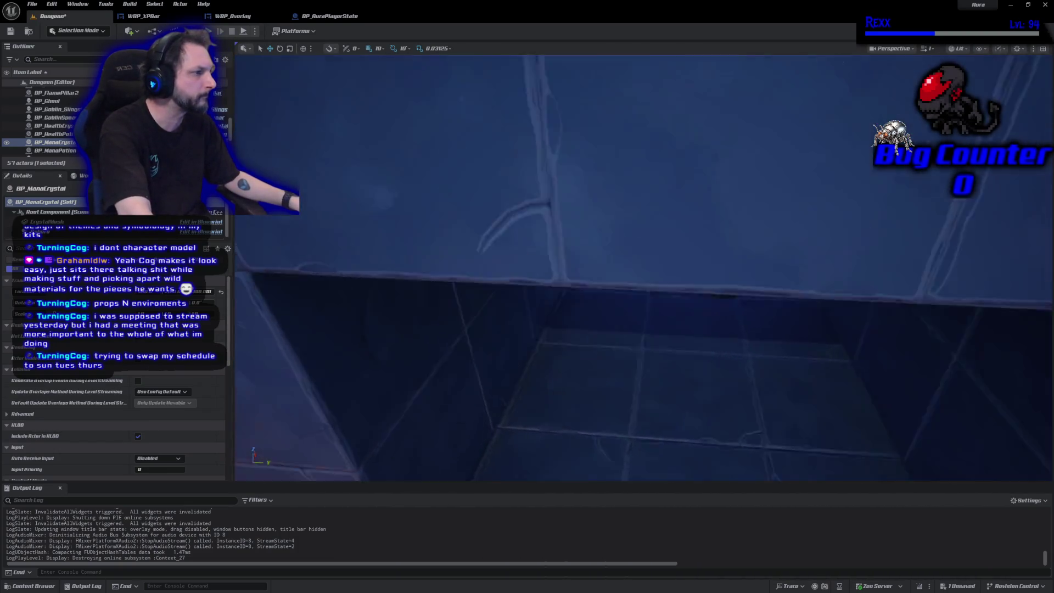
key("w")
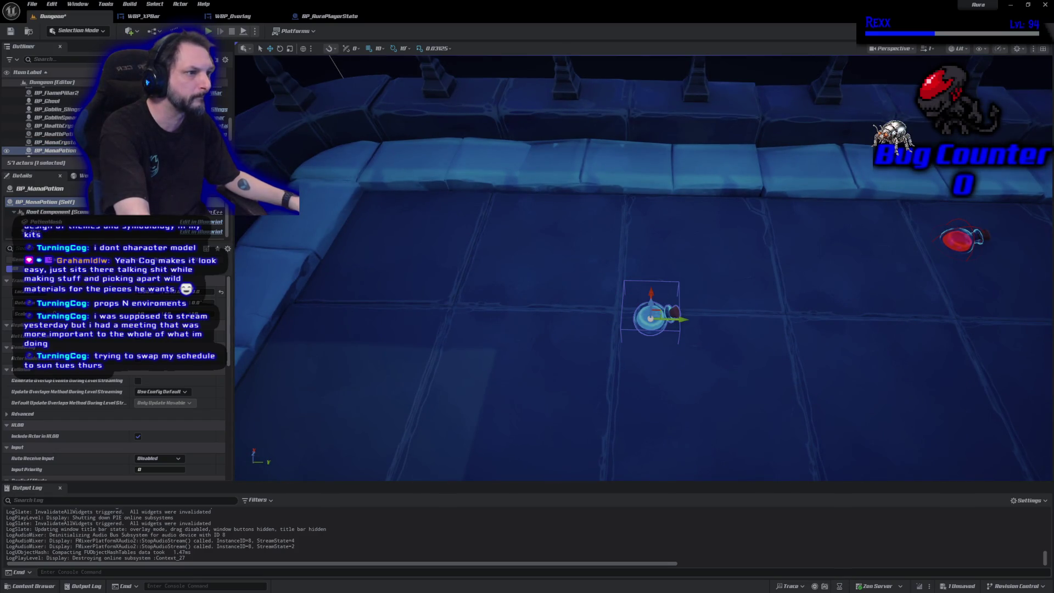
- Open the BP_ManaPotion Blueprint and select its Instant Gameplay Effect Class variable
key("ctrl+e")
left_click_drag(704, 366, 650, 350)
left_click(500, 278)
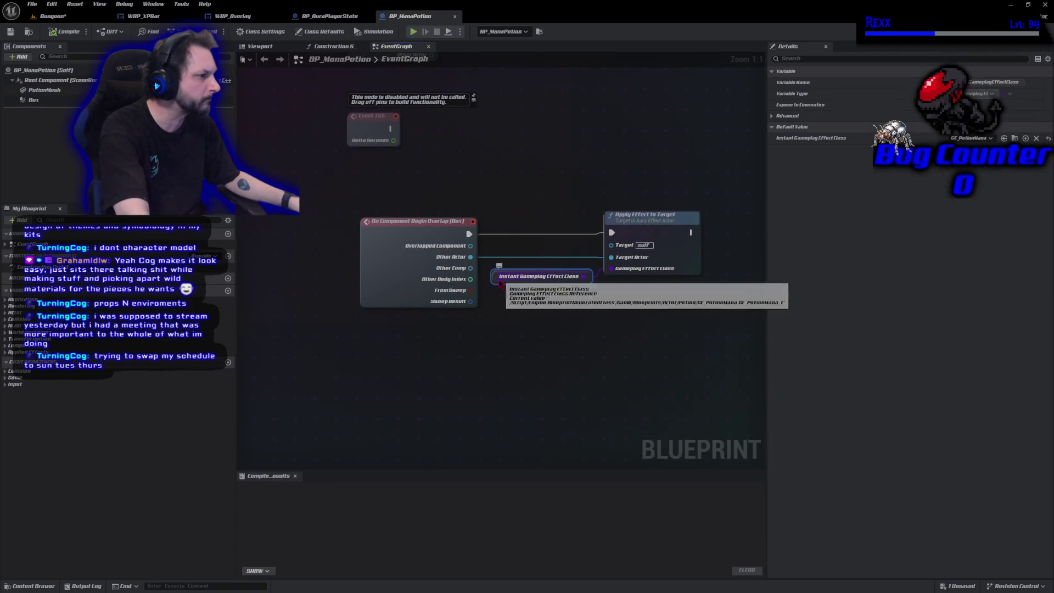
- Review GE_PotionMana and the CT_Potion ManaCurve values, then close CT_Potion and return to Dungeon
left_click(1015, 137)
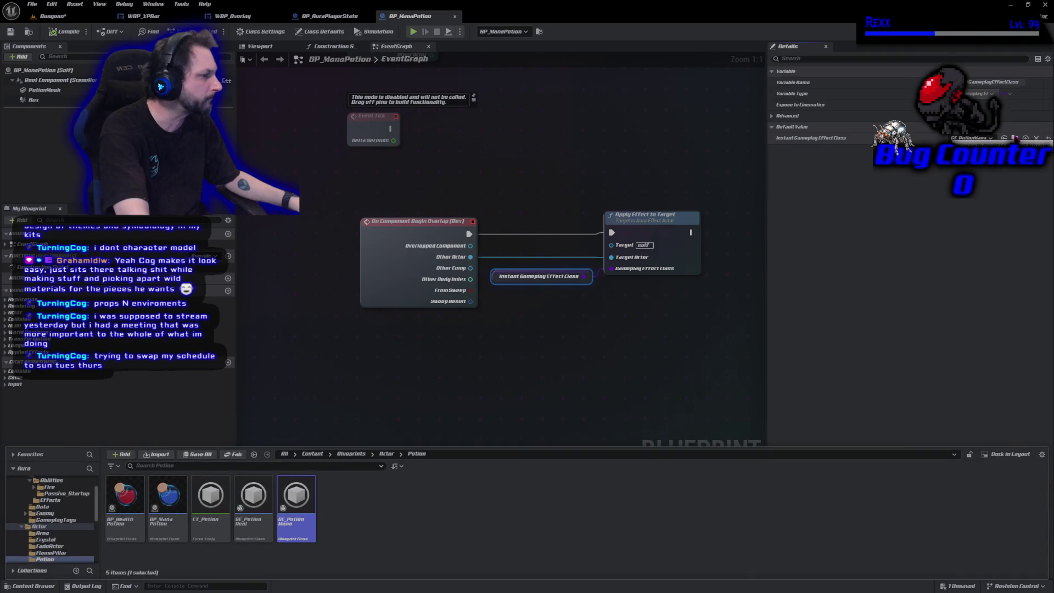
double_click(308, 517)
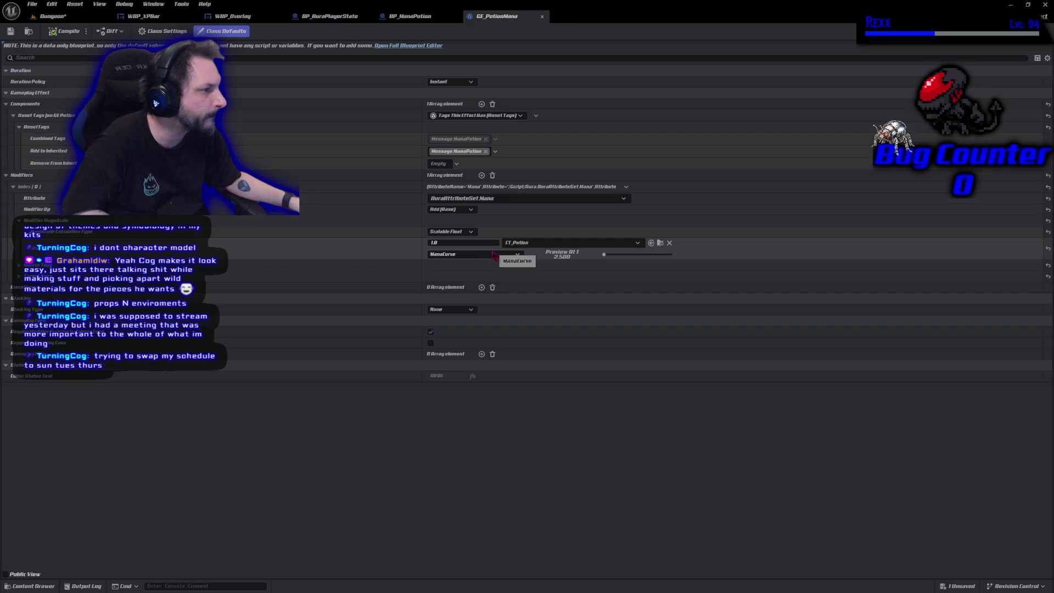
left_click(660, 243)
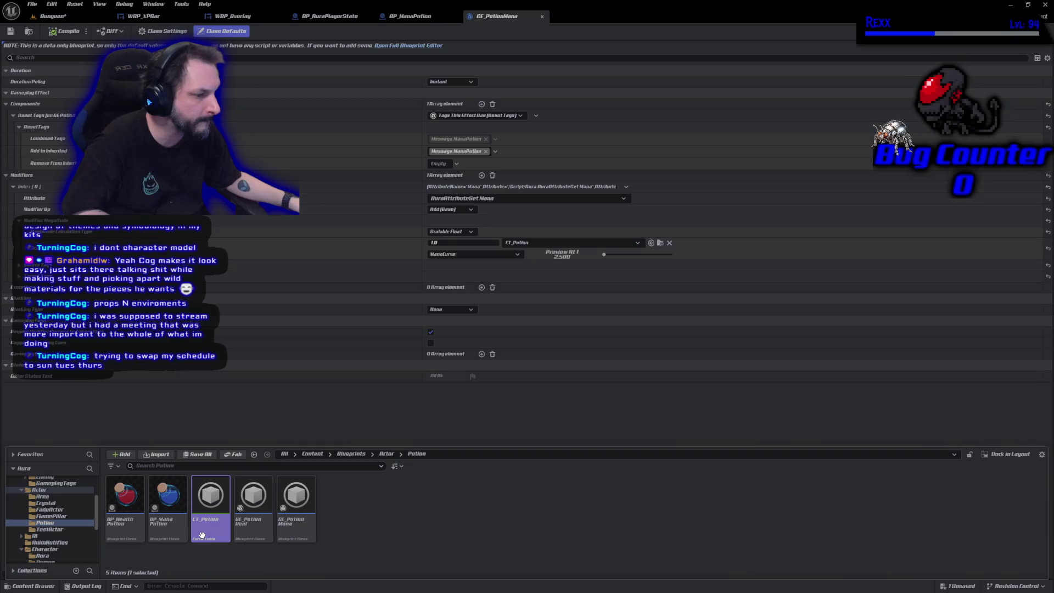
double_click(202, 535)
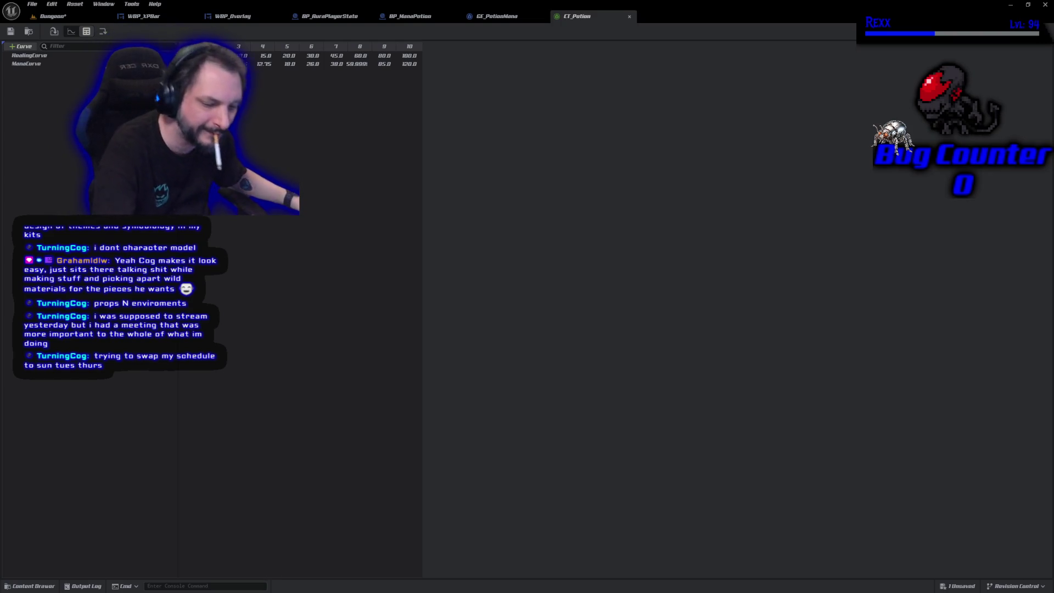
middle_click(589, 21)
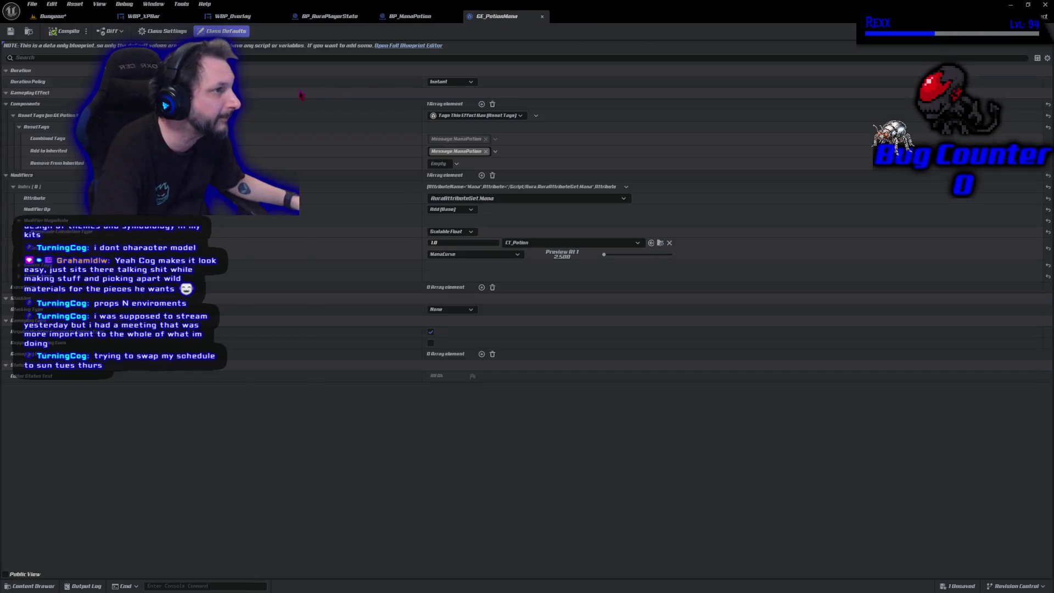
left_click(53, 15)
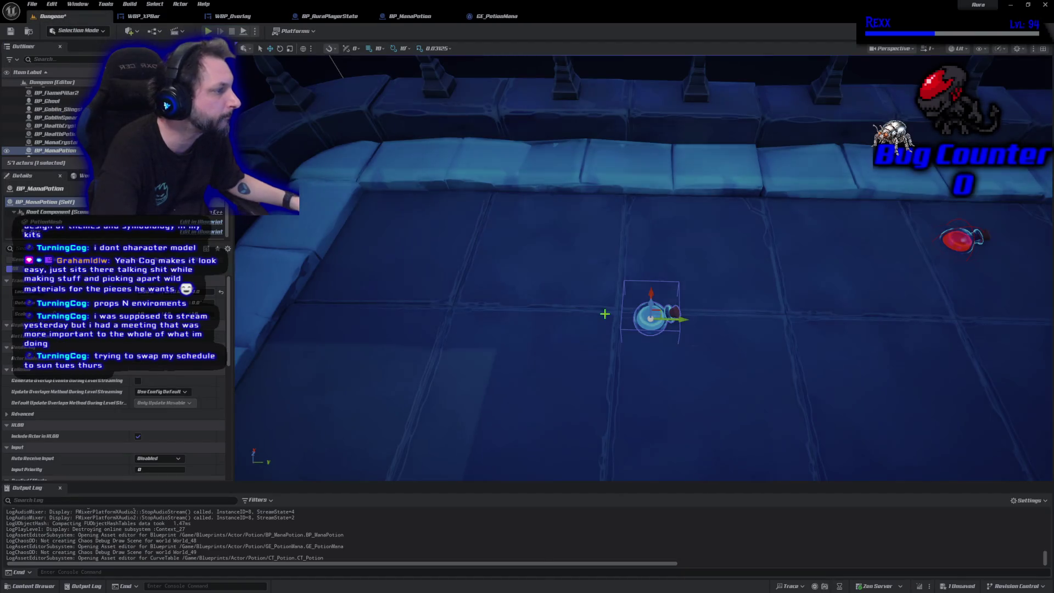
- Duplicate BP_ManaPotion into a row beside the red potion, save the level, and start a playtest
scroll(642, 268, "down", 5)
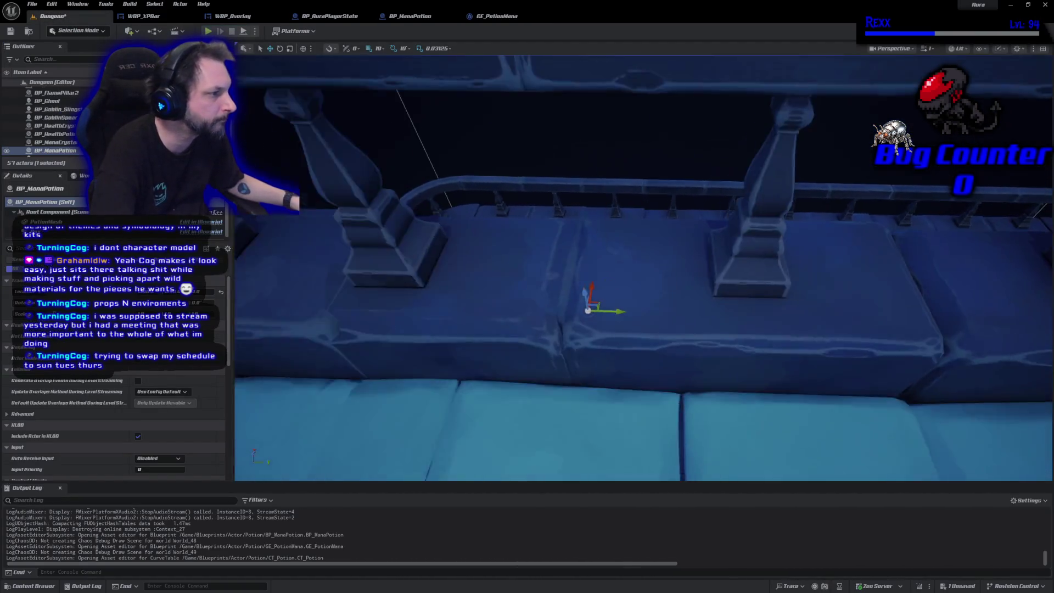
scroll(642, 268, "down", 5)
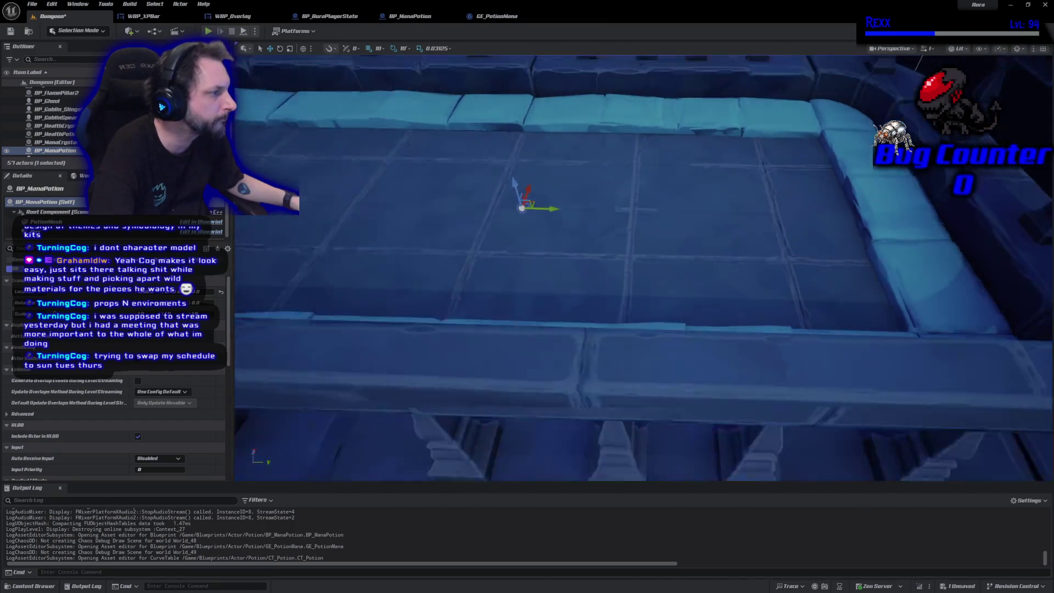
scroll(642, 268, "up", 5)
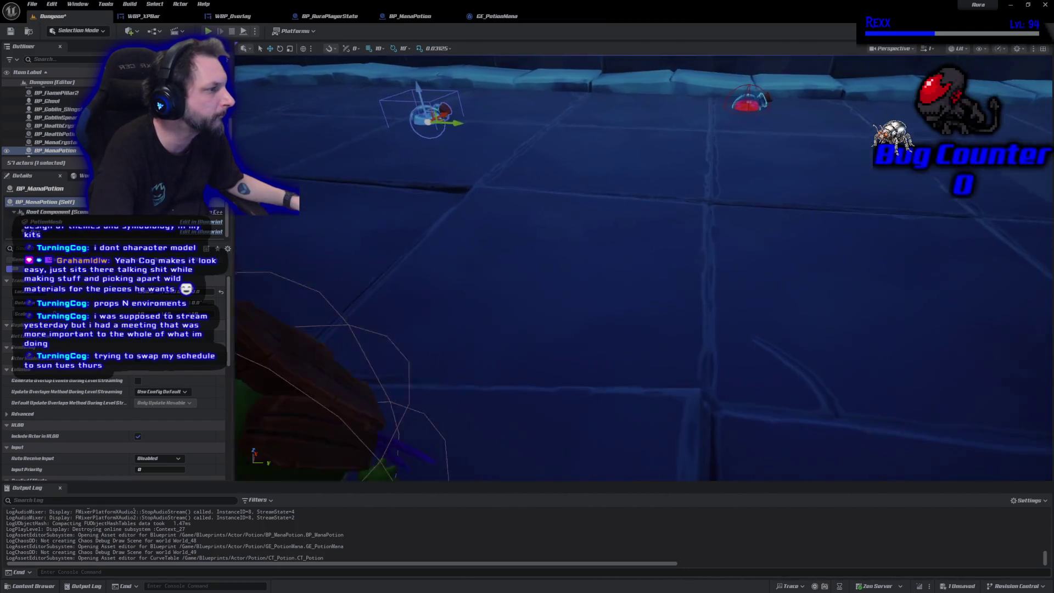
scroll(606, 313, "up", 2)
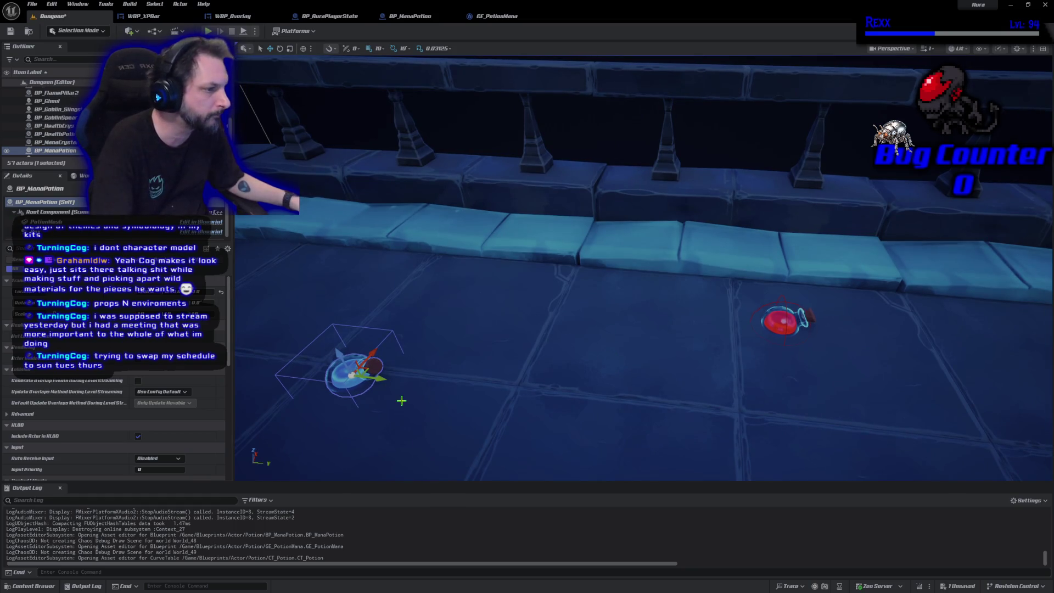
key("ctrl+d")
left_click_drag(387, 371, 832, 407)
key("ctrl+d")
key("ctrl+d")
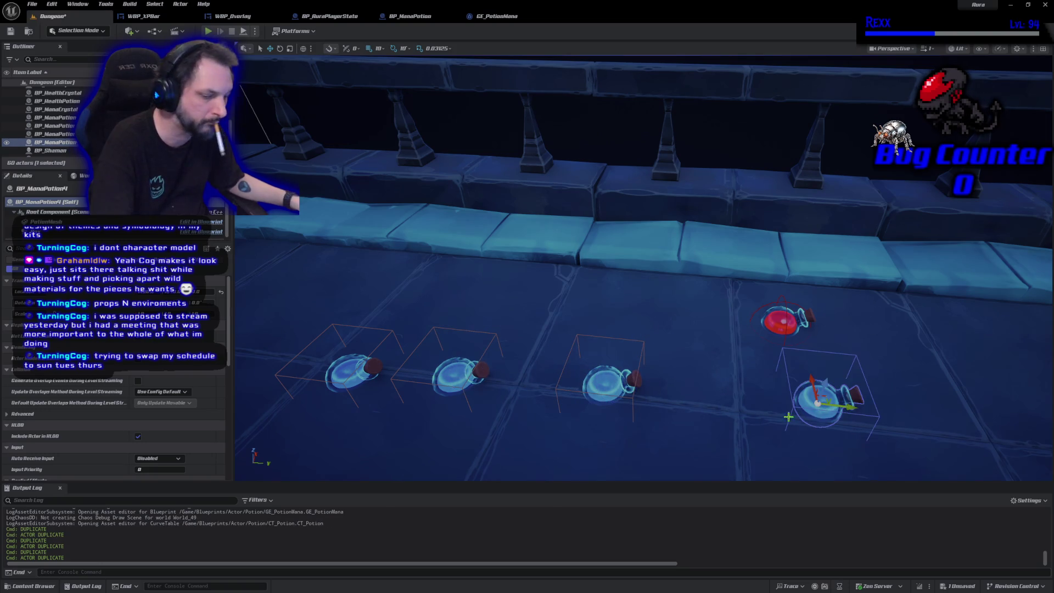
key("ctrl+s")
key("alt+p")
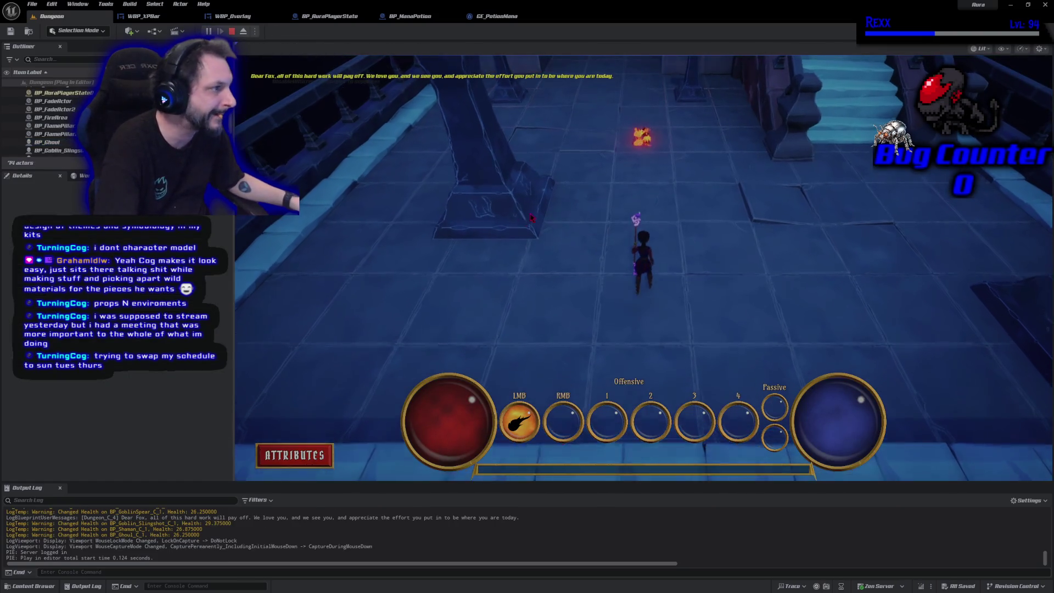
- Advance into the room and cast fireballs at the goblins and demons
left_click(565, 106)
left_click(572, 77)
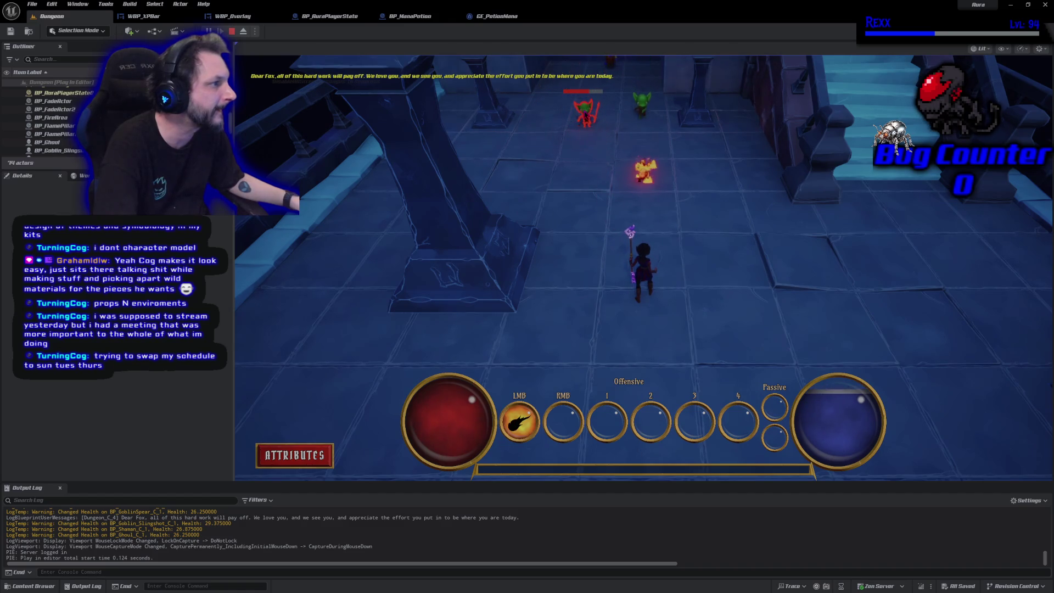
left_click(586, 113)
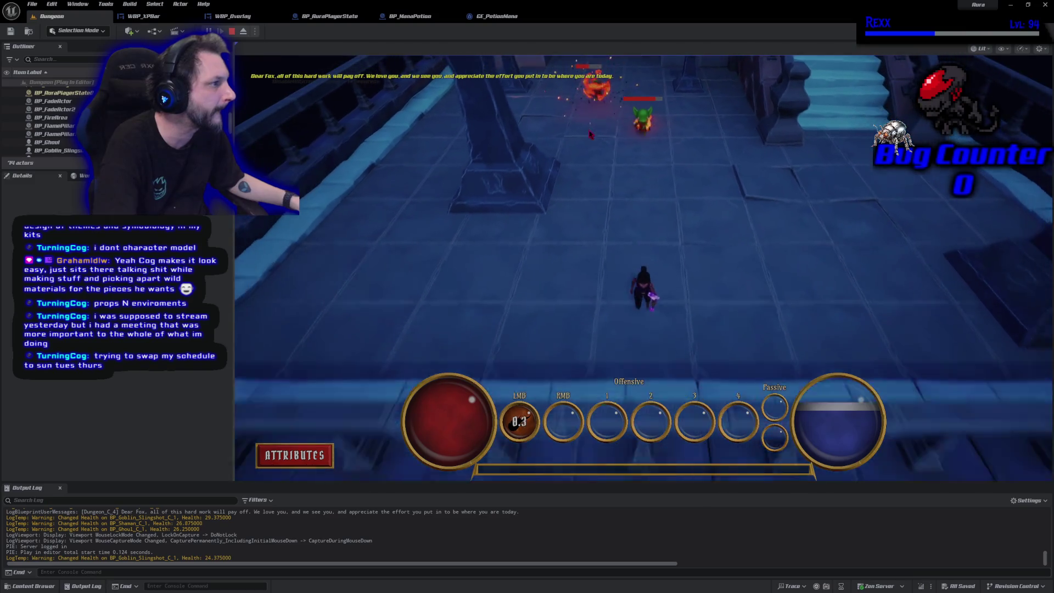
left_click(649, 143)
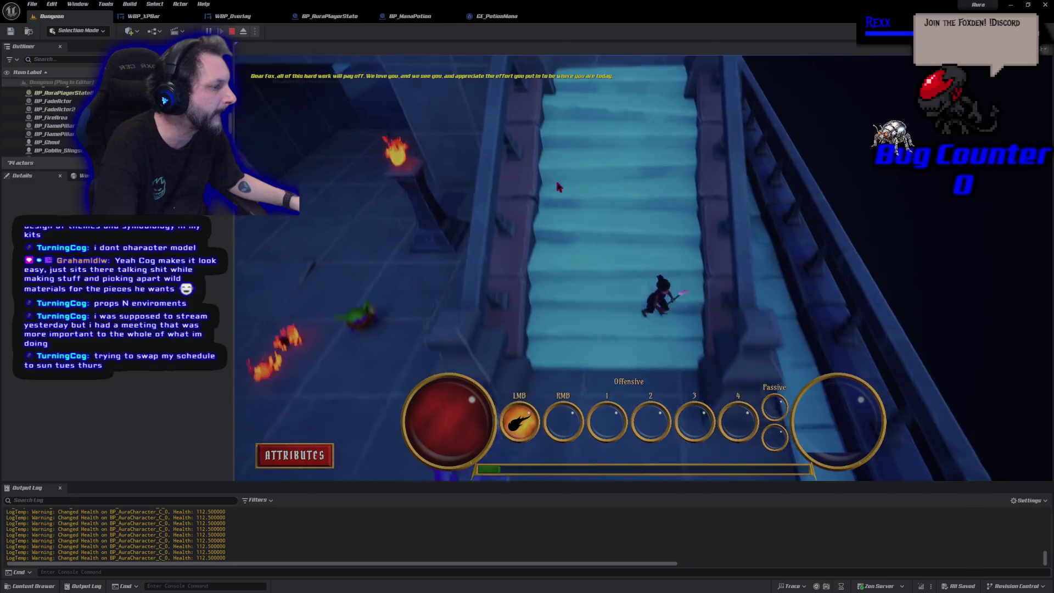
- Run the character around the dungeon floor toward the pillar, then stop the playtest
key("a")
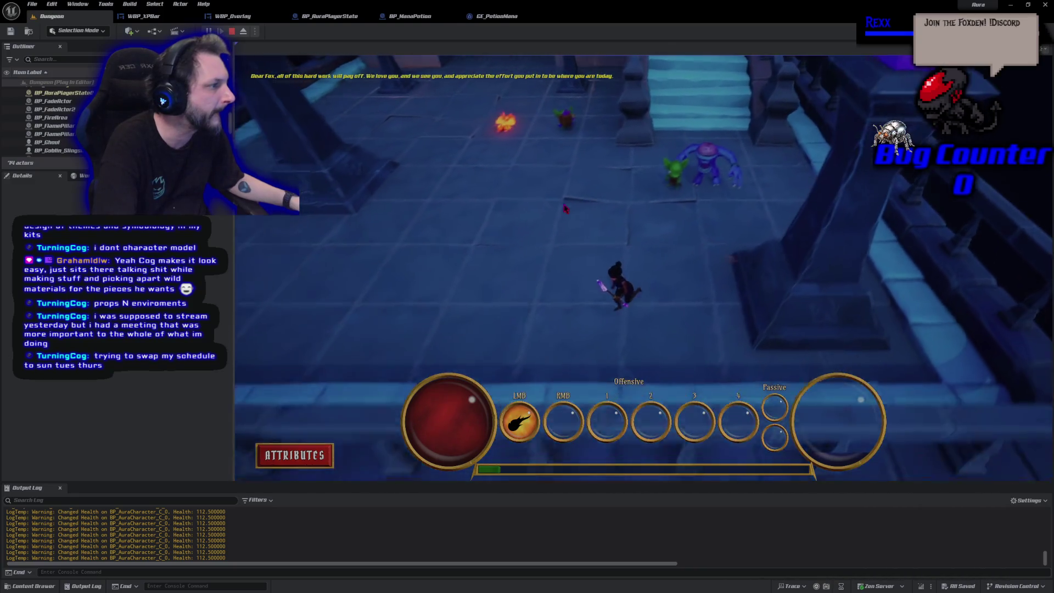
left_click(779, 225)
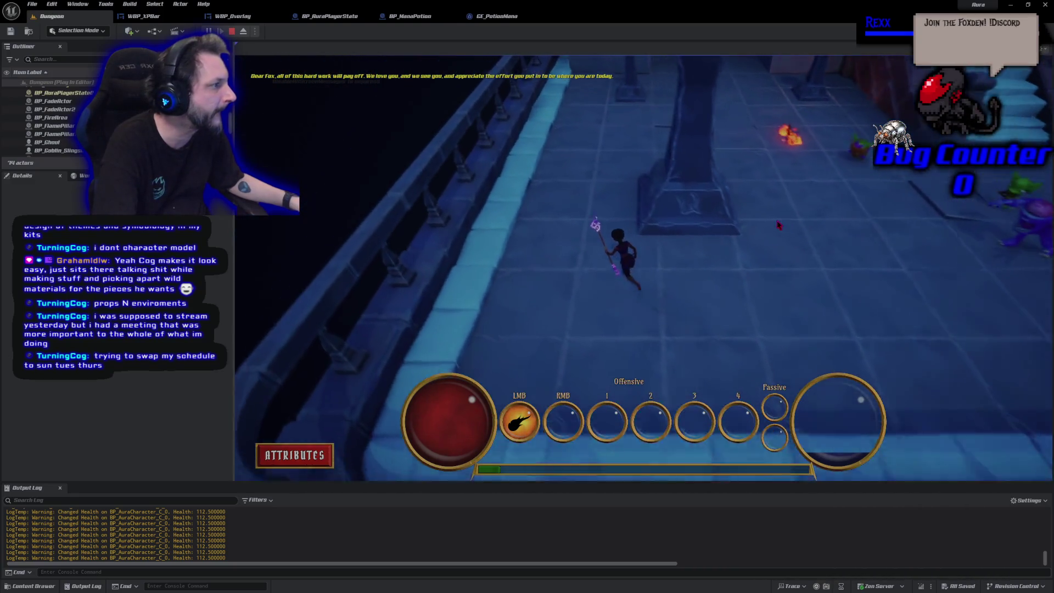
left_click(810, 293)
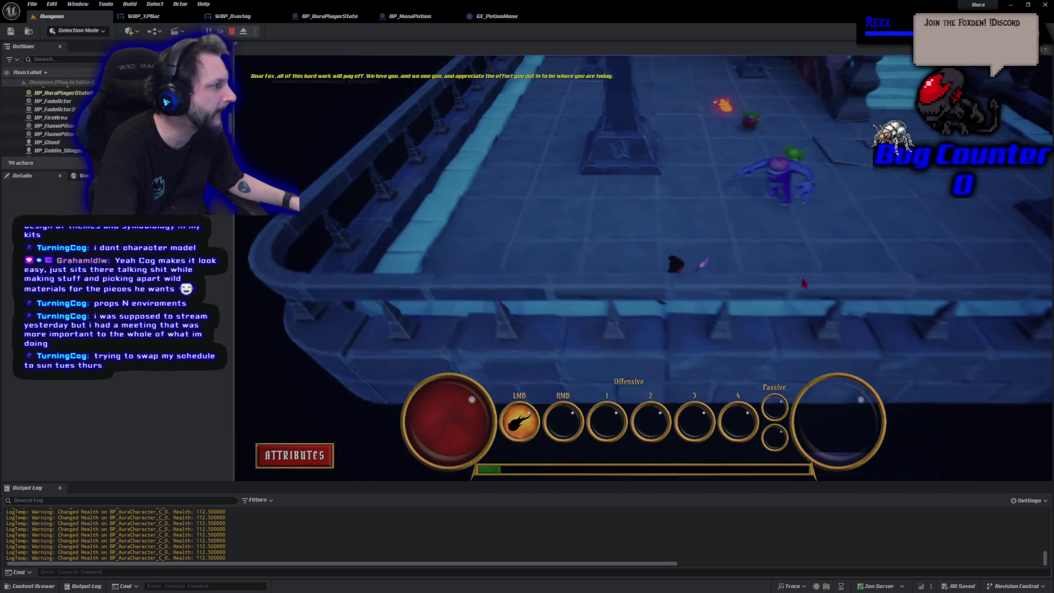
left_click(593, 224)
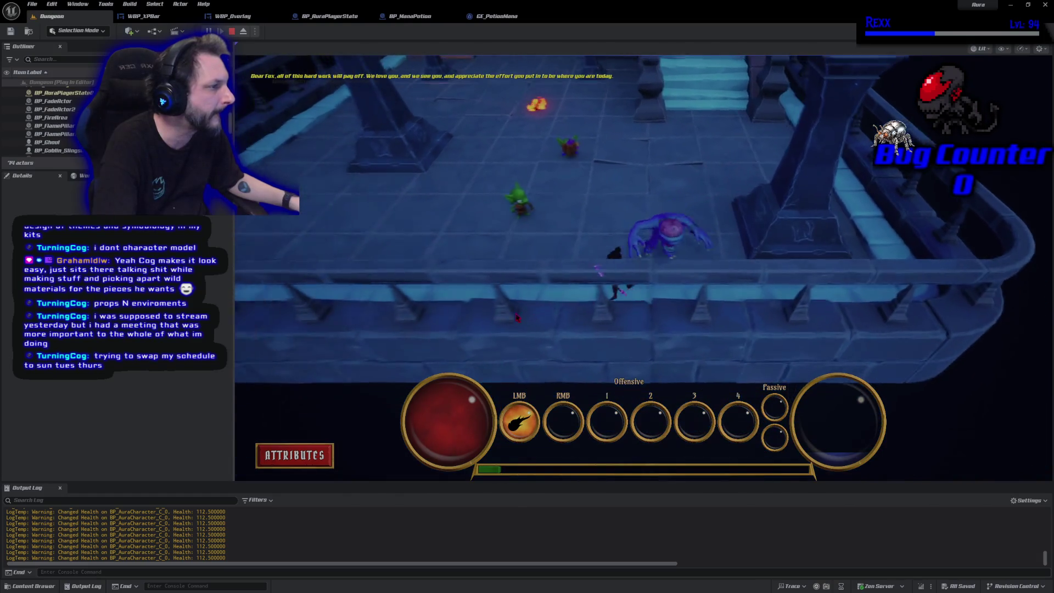
left_click(741, 226)
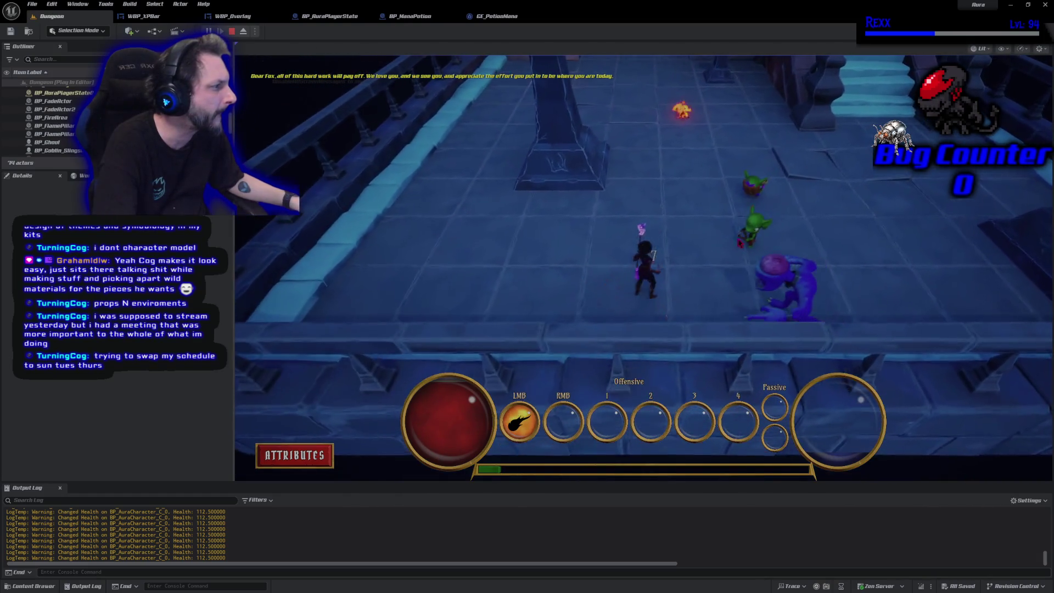
left_click(705, 243)
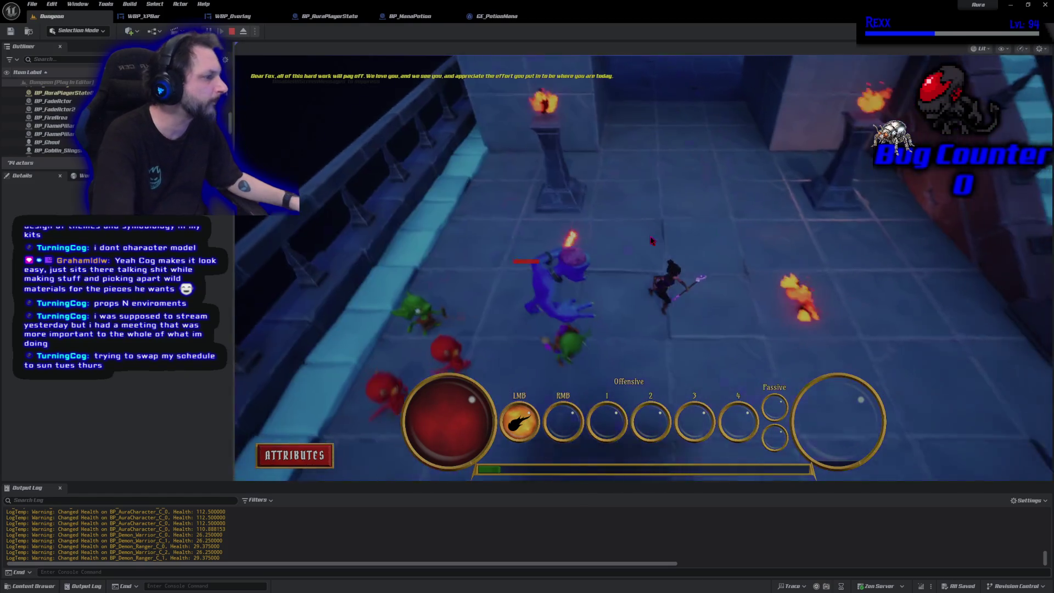
key("Escape")
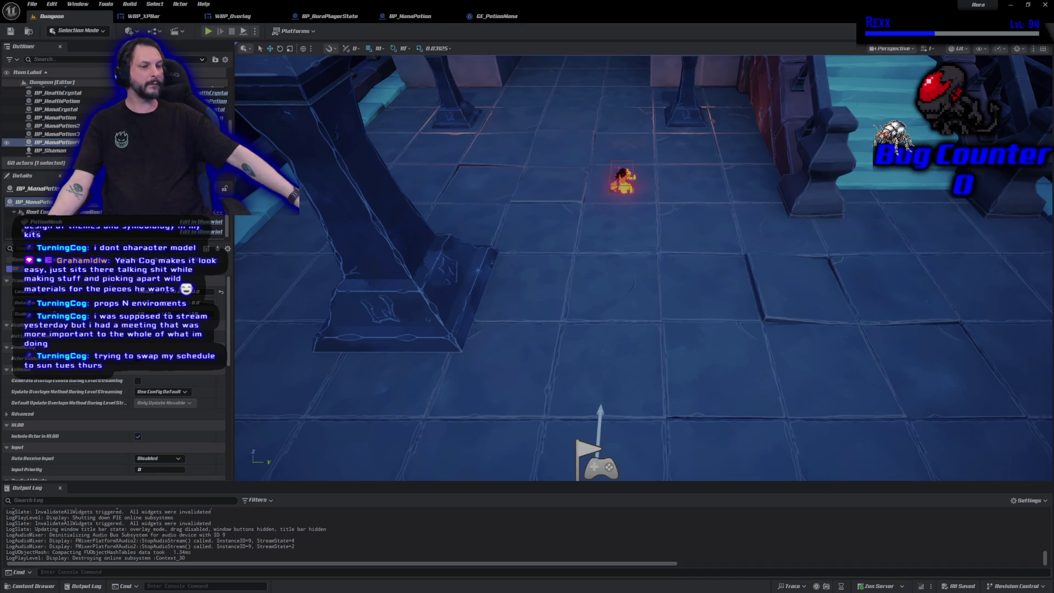
- Browse to Aura > Abilities > Fire > FireBolt in the Content Browser and open GE_Cooldown_FireBolt
left_click(33, 585)
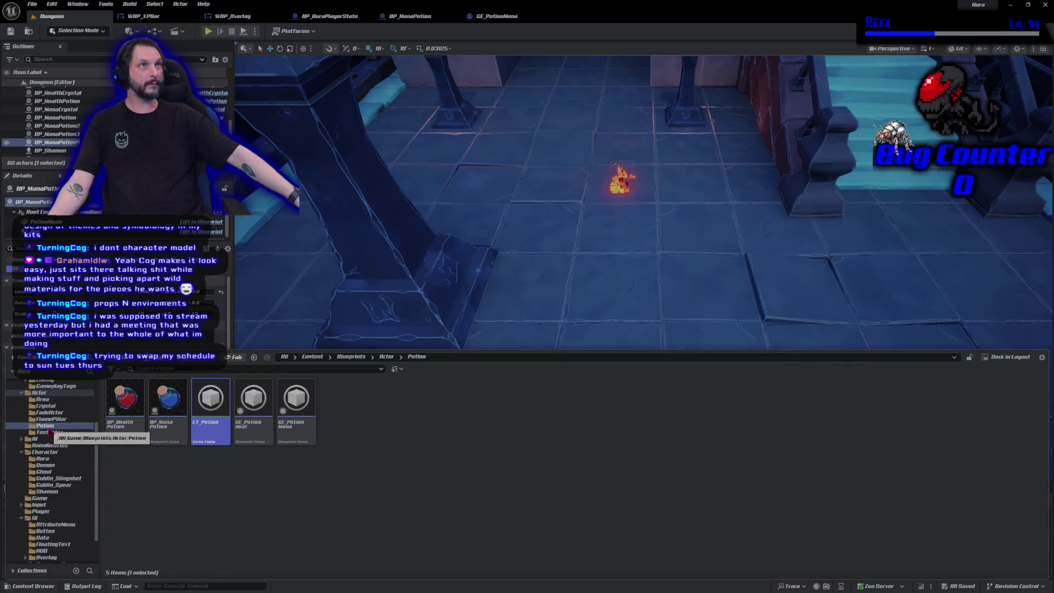
scroll(50, 433, "up", 3)
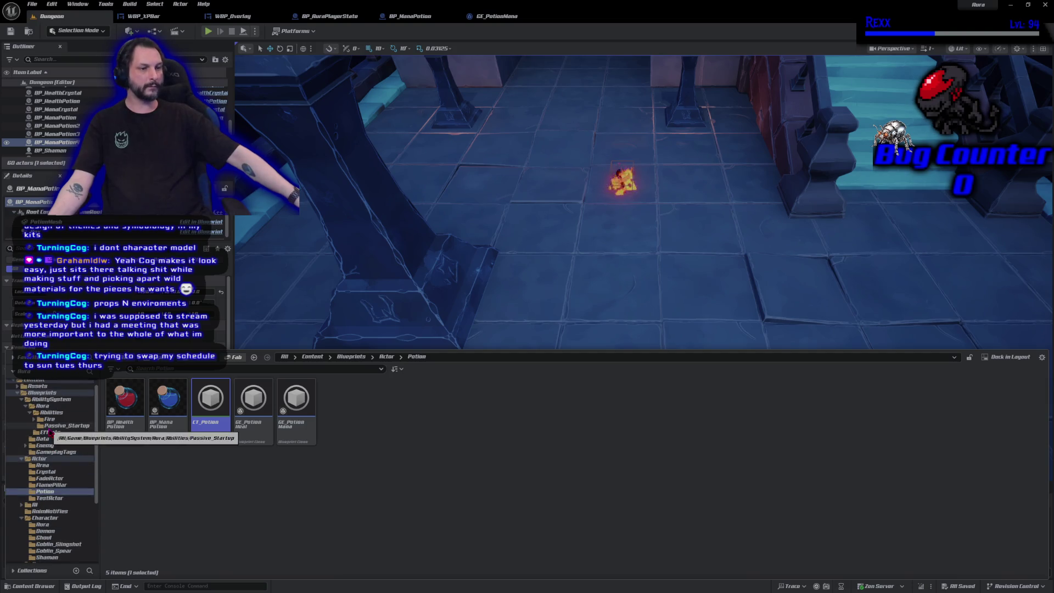
left_click(57, 394)
left_click(55, 400)
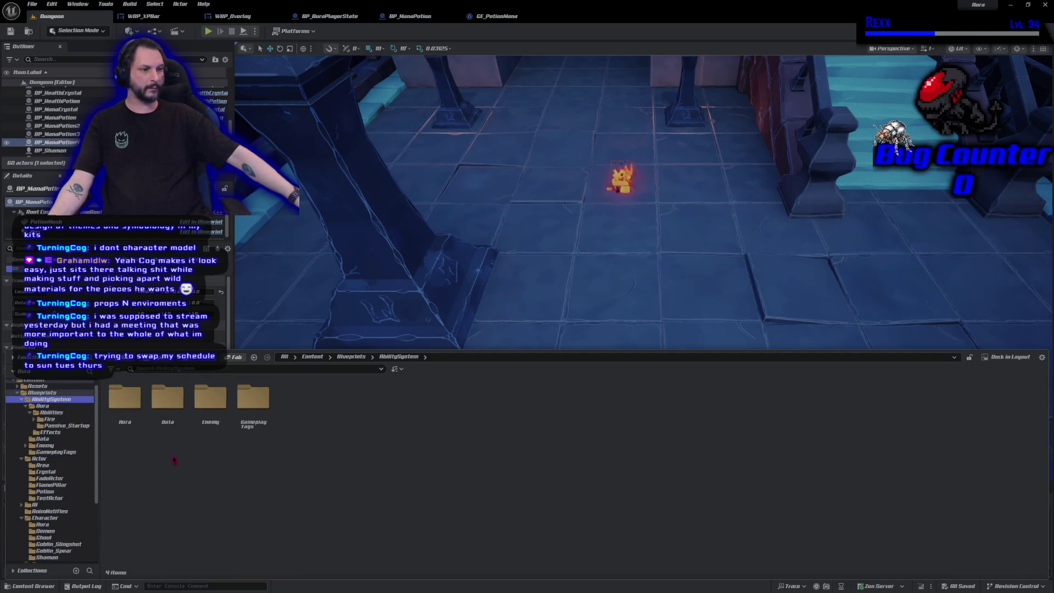
double_click(125, 417)
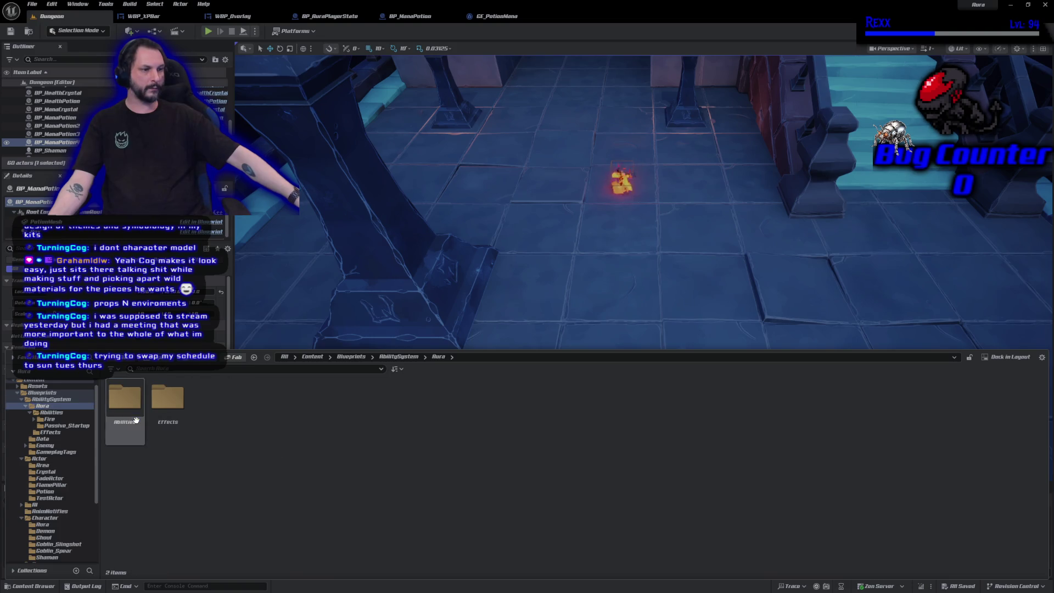
double_click(172, 427)
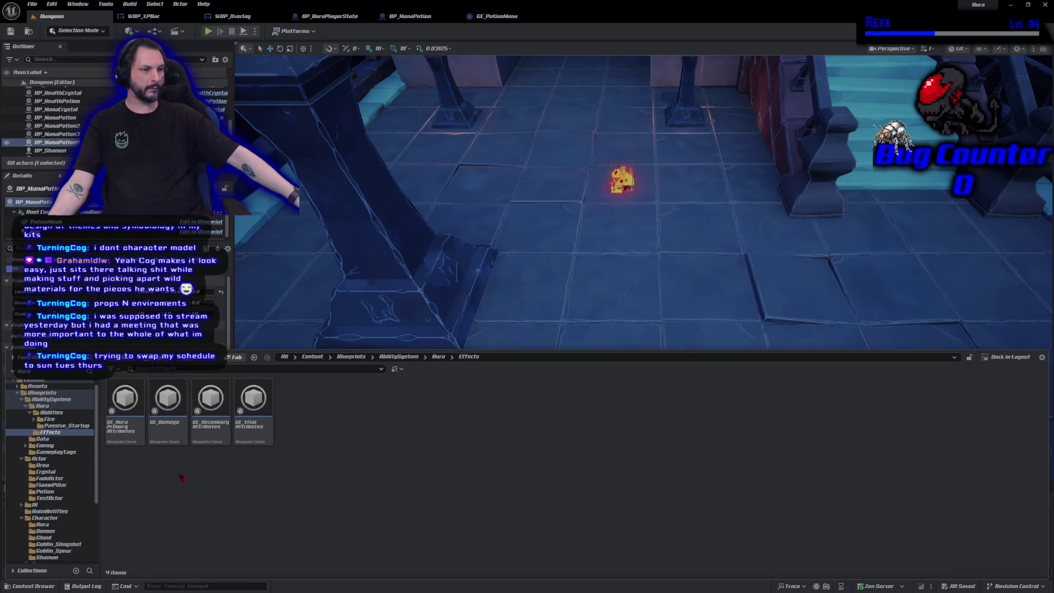
key("alt+Left")
double_click(123, 432)
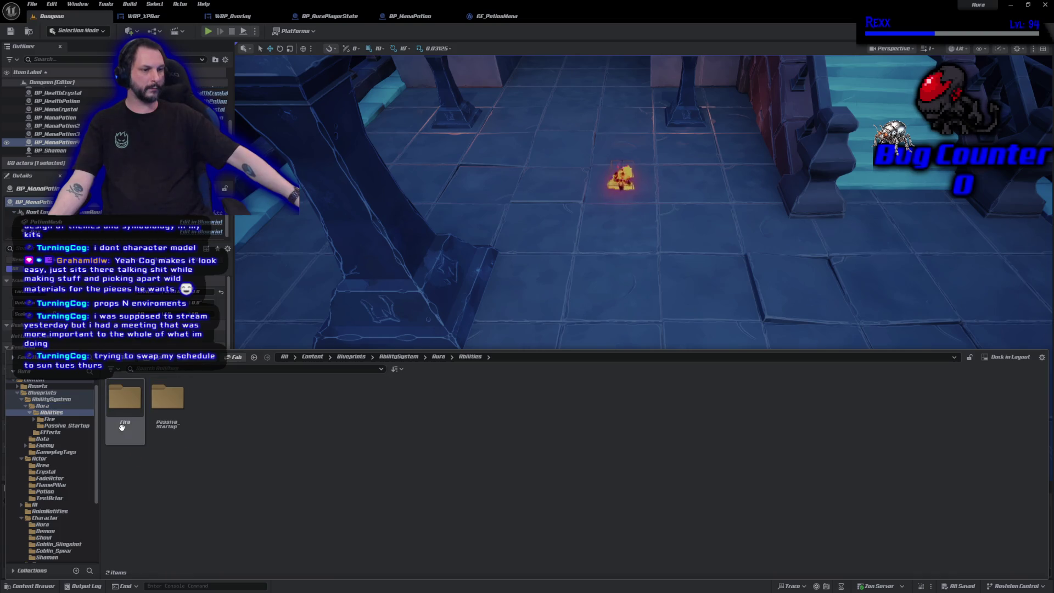
double_click(135, 438)
double_click(136, 439)
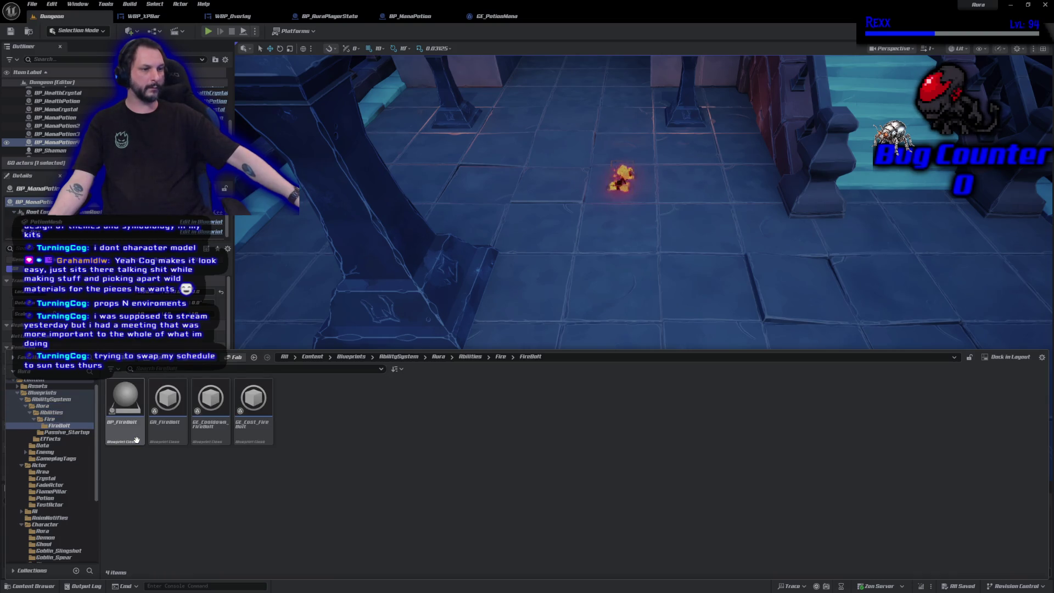
double_click(202, 440)
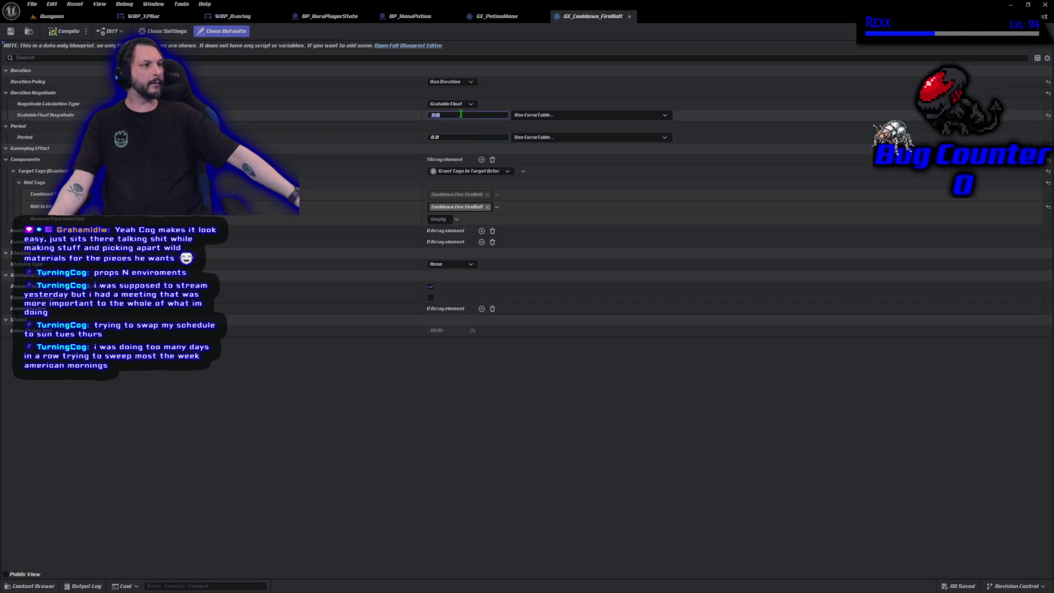
- Change the FireBolt cooldown magnitude from 2.0 to 0.5 and return to the Dungeon level
type("0.5")
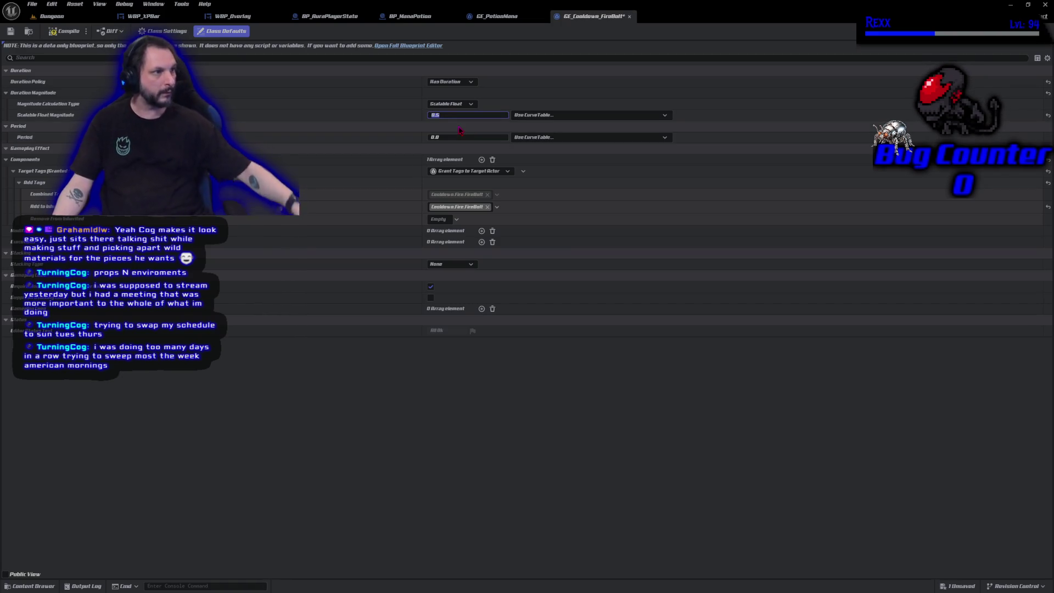
key("Return")
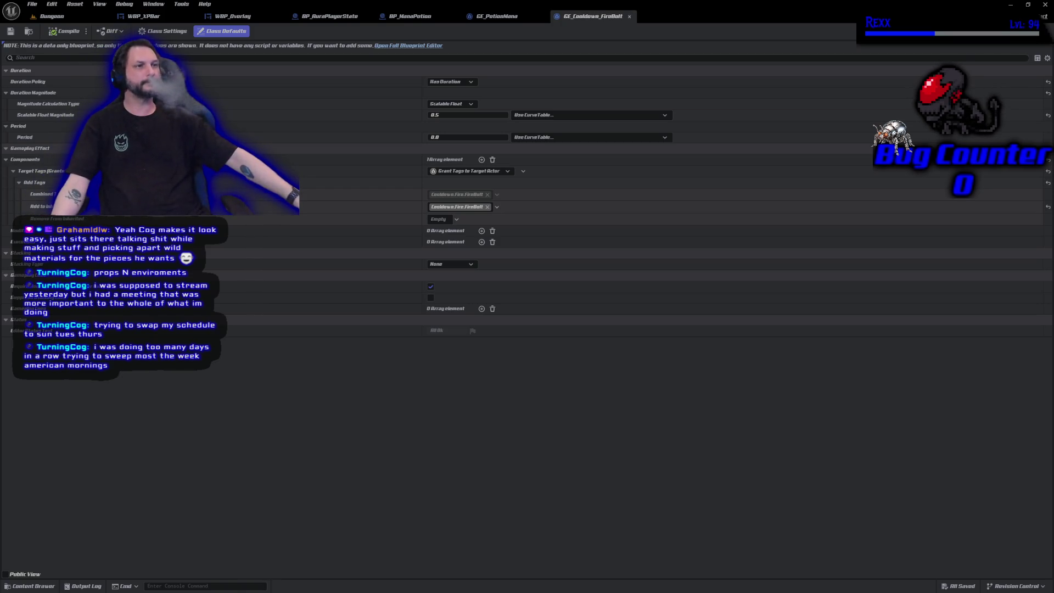
left_click(48, 18)
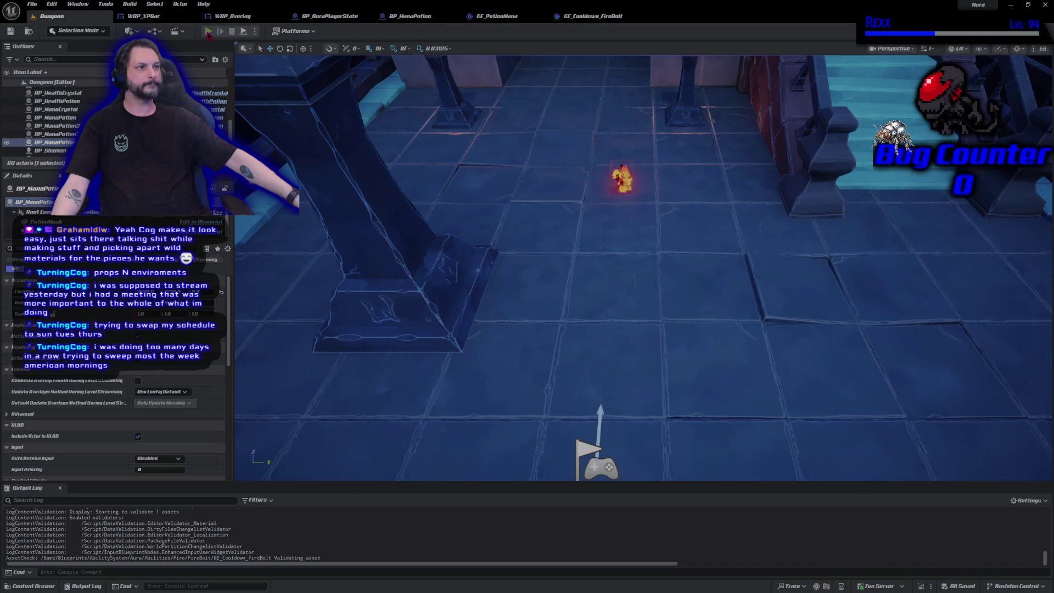
- Start a playtest and fire rapid fire bolts at the goblins to test the 0.5 cooldown
left_click(208, 33)
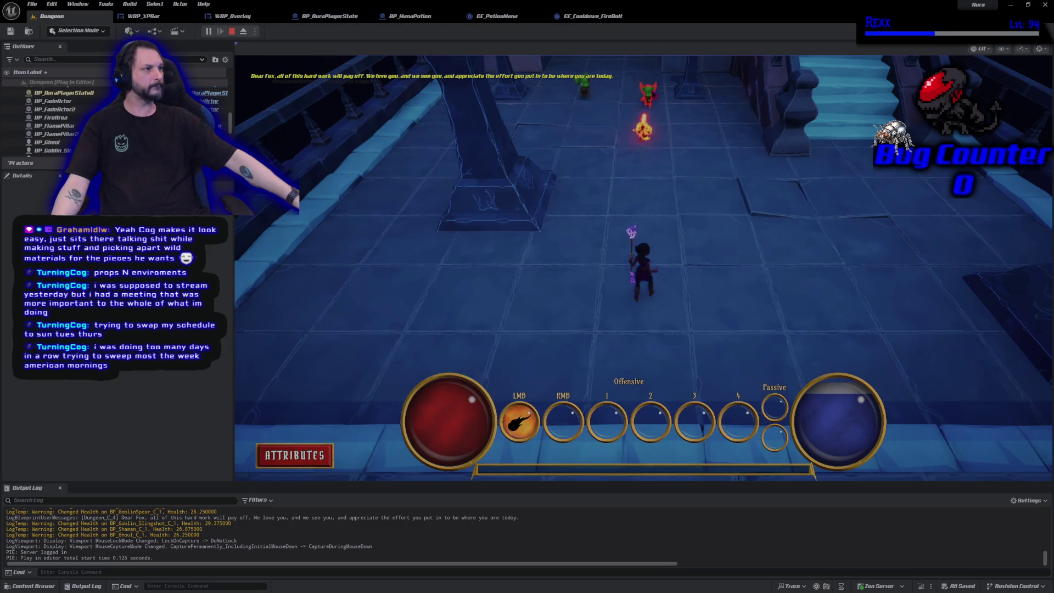
left_click(651, 103)
left_click(648, 107)
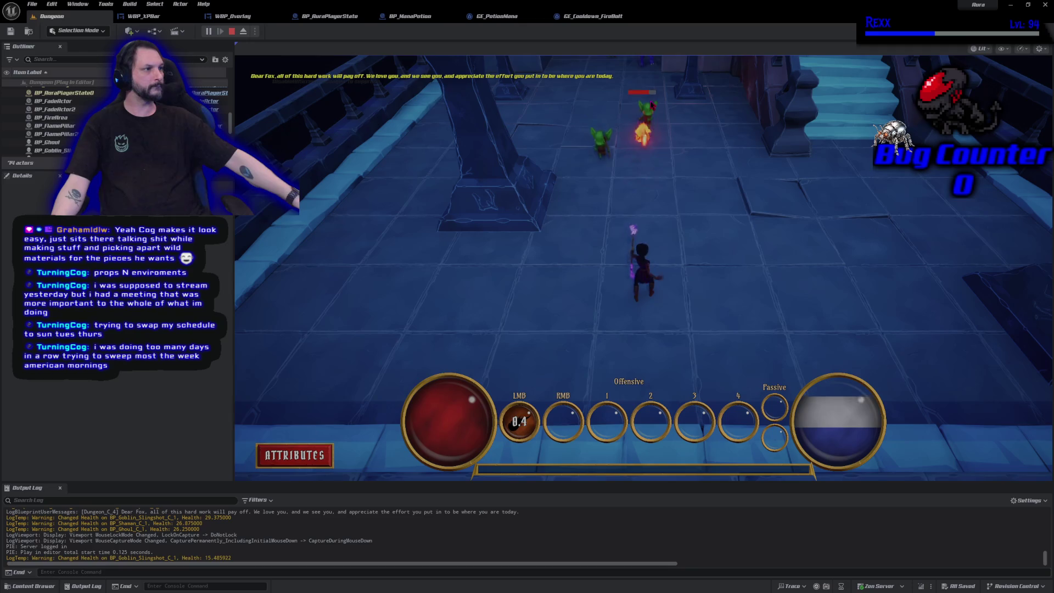
left_click(647, 119)
left_click(631, 137)
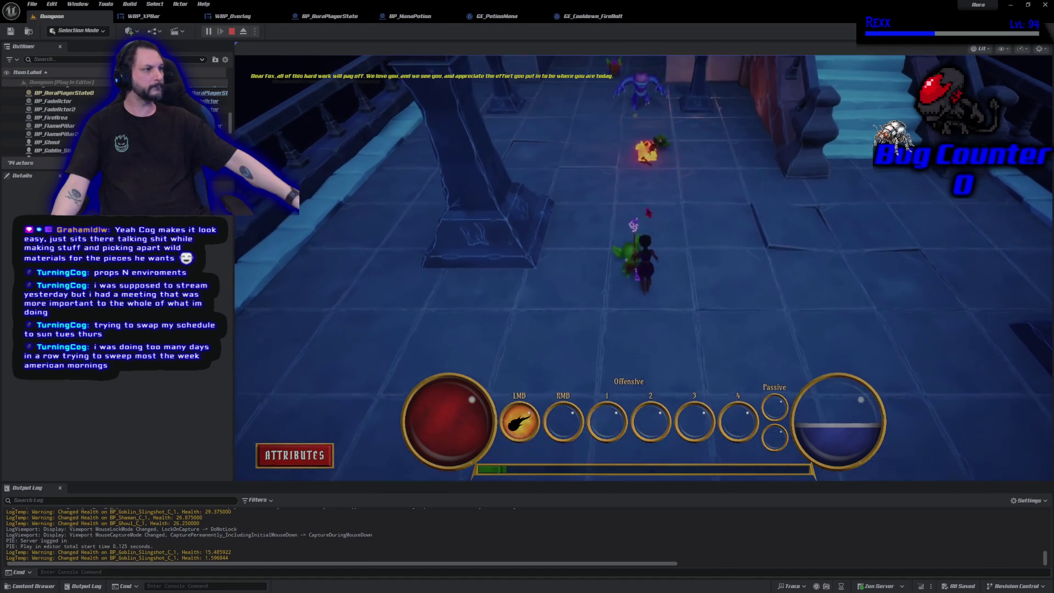
left_click(604, 359)
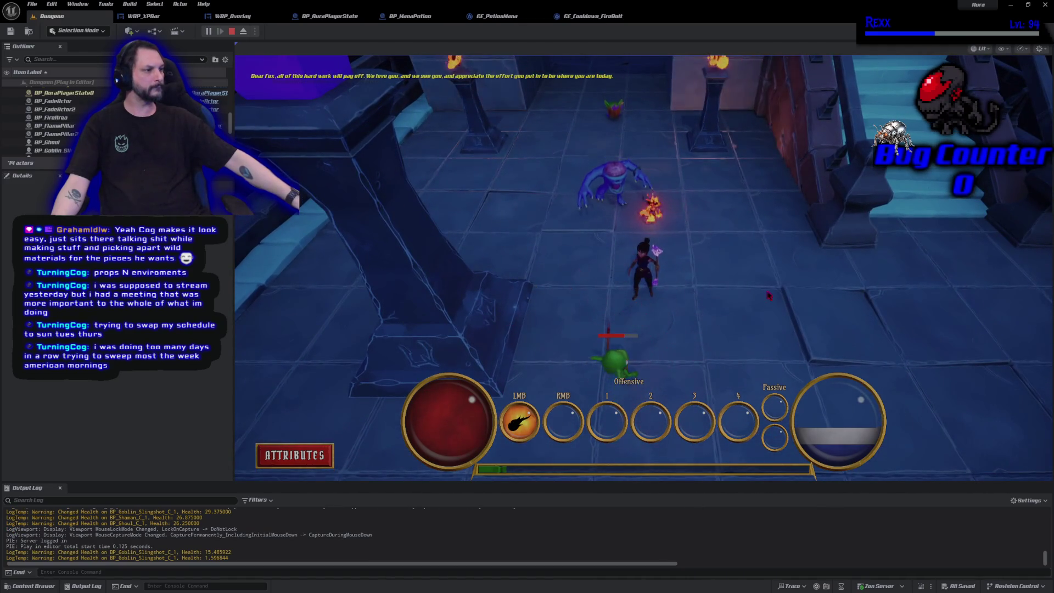
left_click(763, 292)
left_click(418, 247)
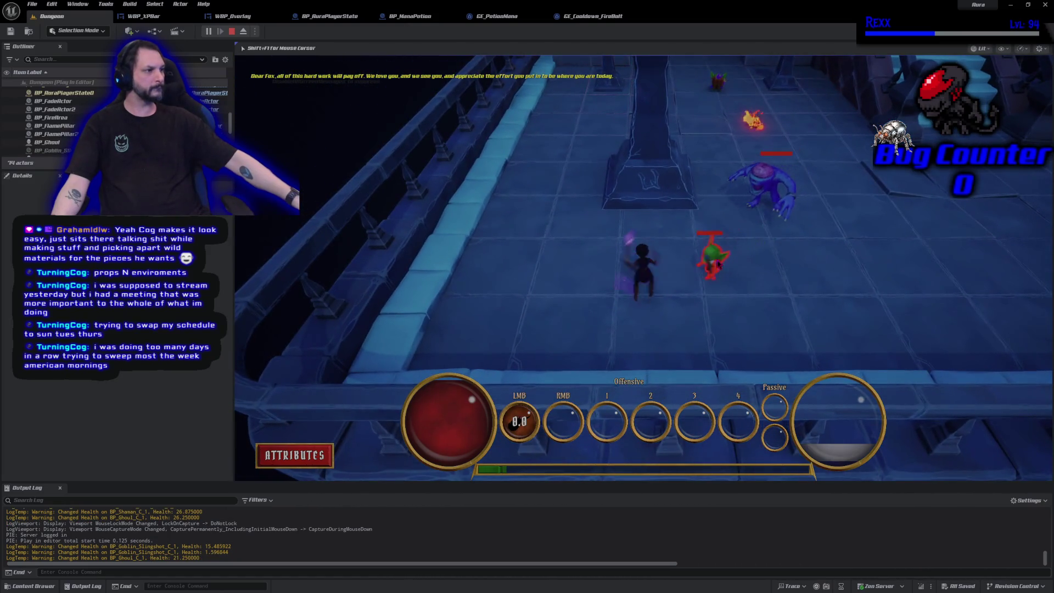
left_click(741, 247)
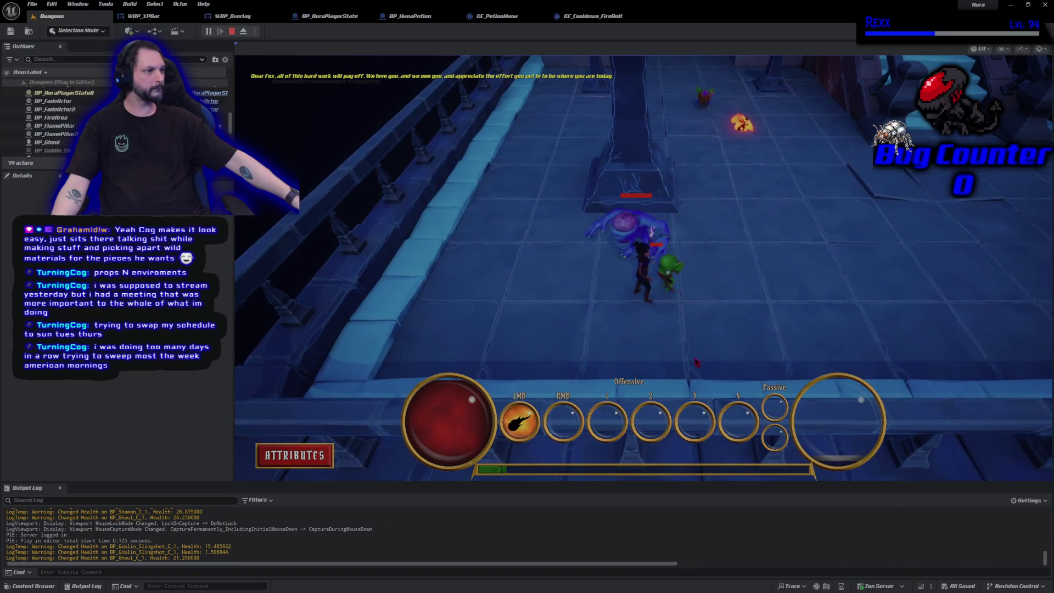
- Climb the stairs, collect the mana crystal, and come back down to the floor
left_click(756, 195)
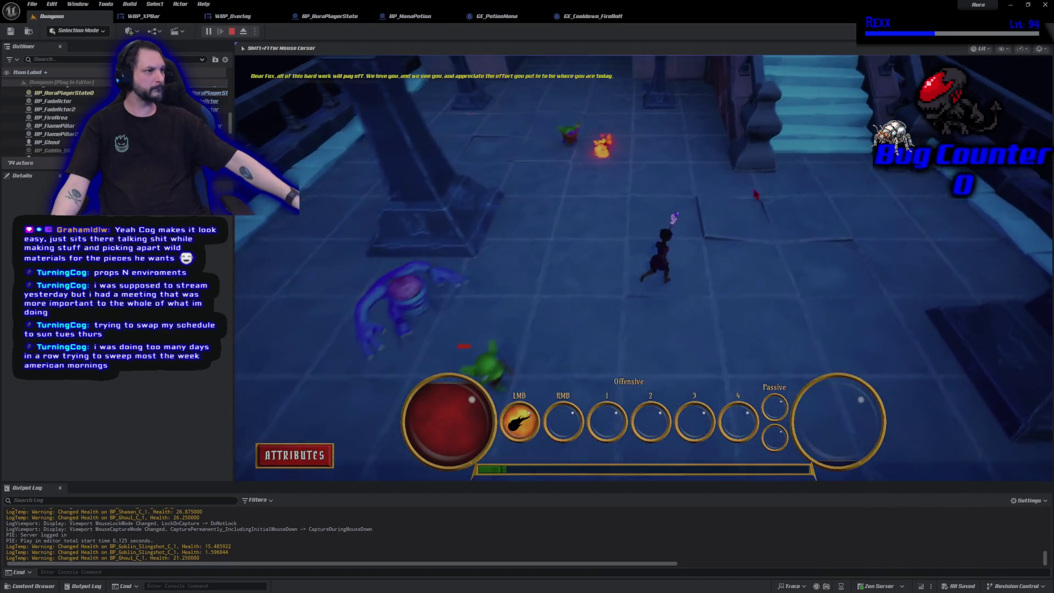
left_click(651, 165)
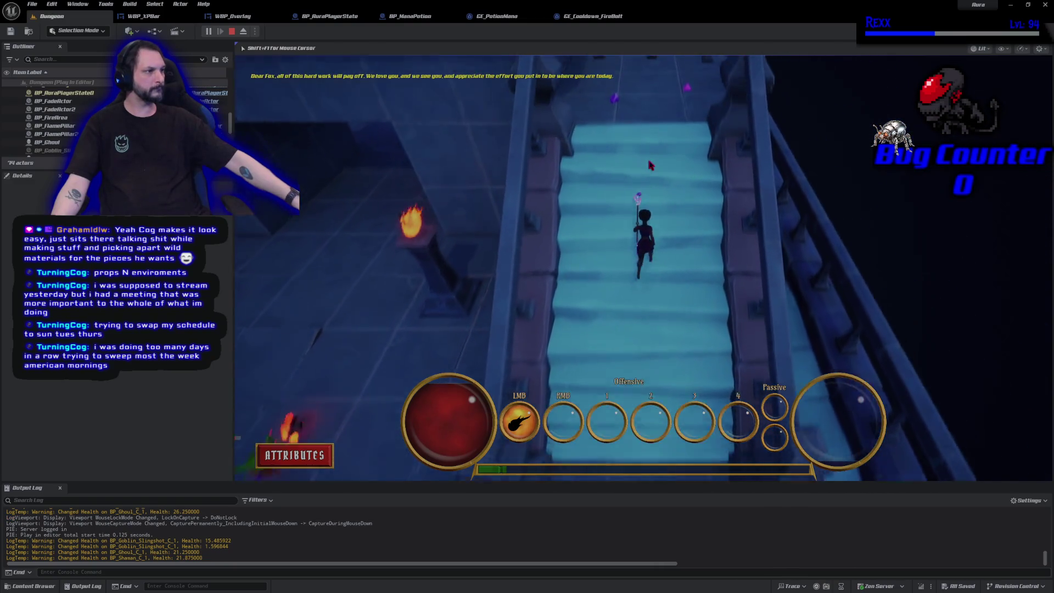
left_click(597, 337)
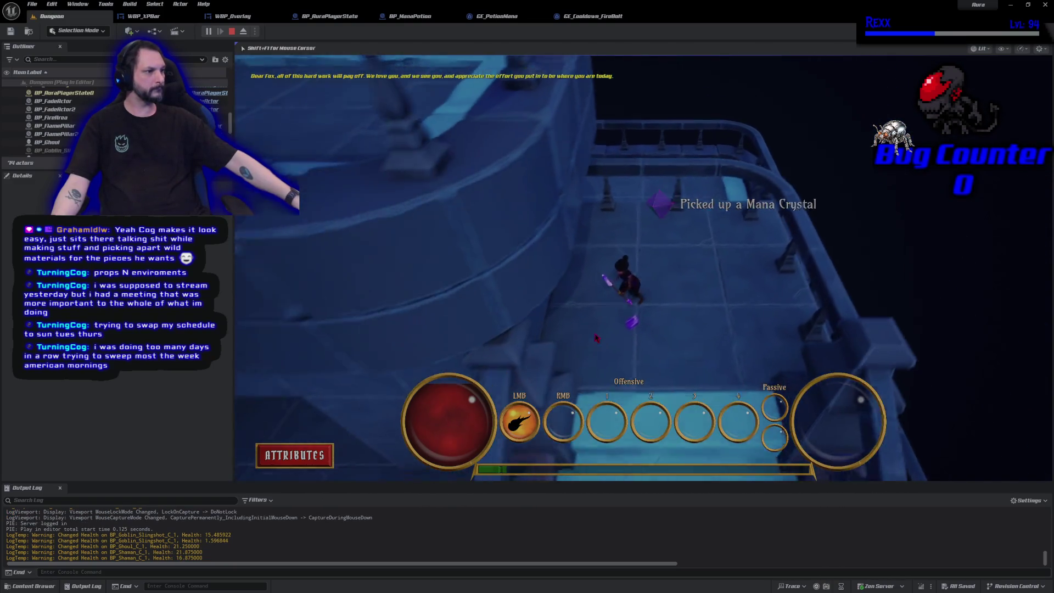
left_click(651, 393)
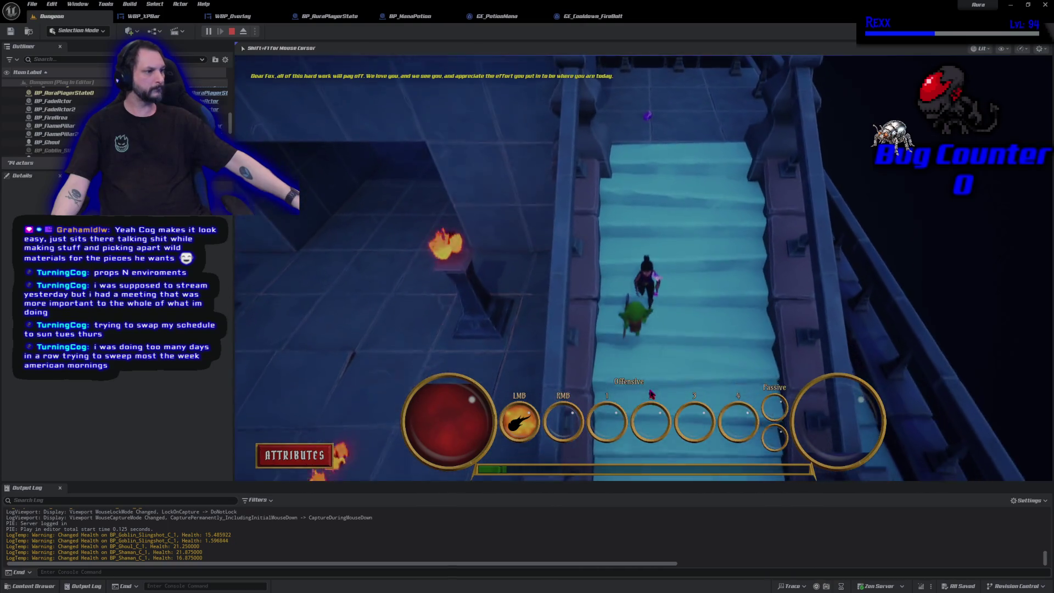
left_click(559, 402)
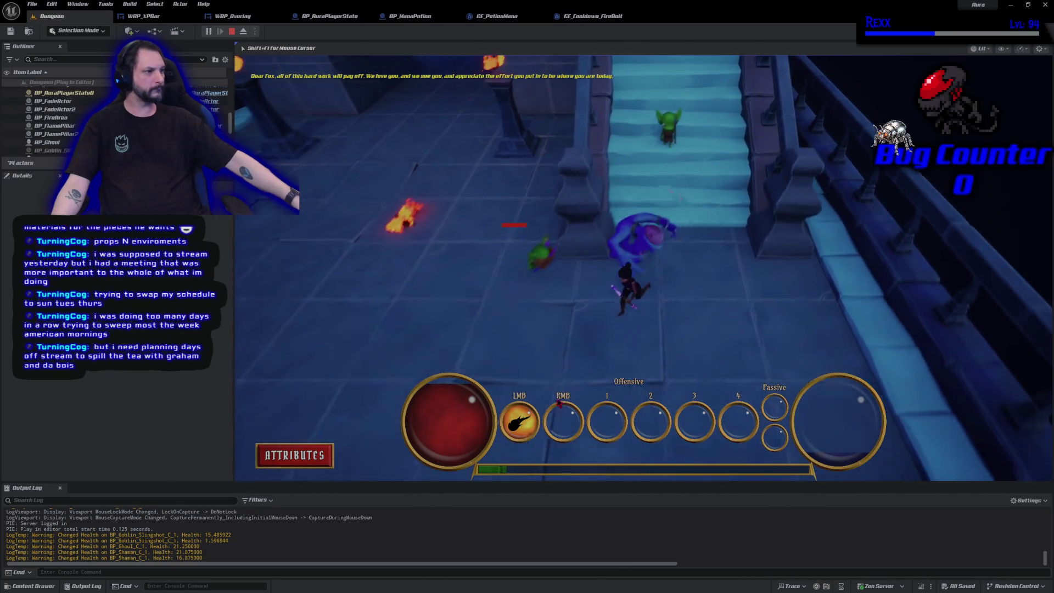
- Run through the flame-pillar corridor, pick up the potion, then stop the play session
left_click(524, 181)
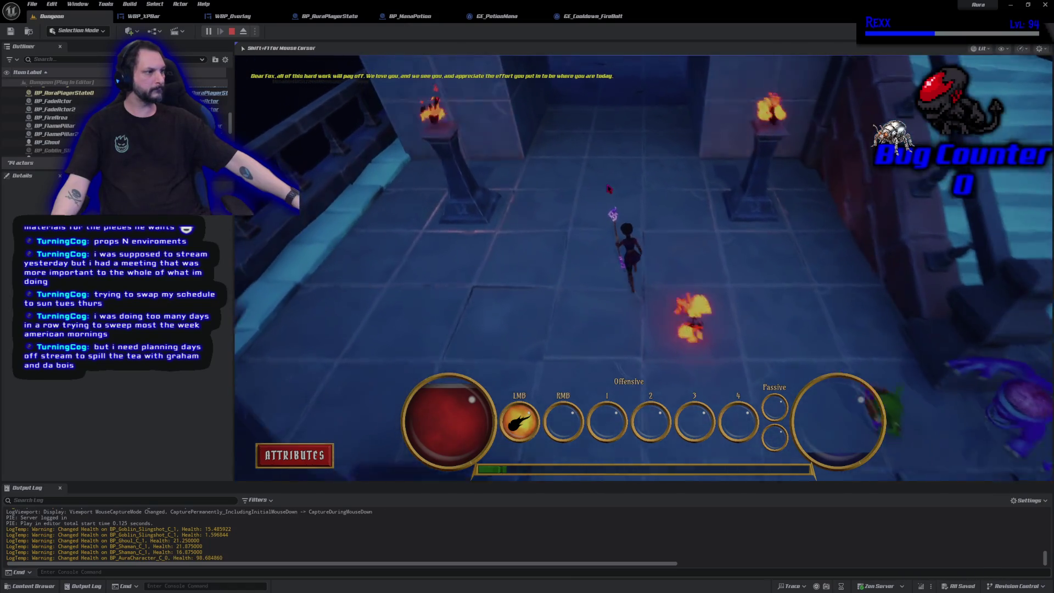
left_click(599, 201)
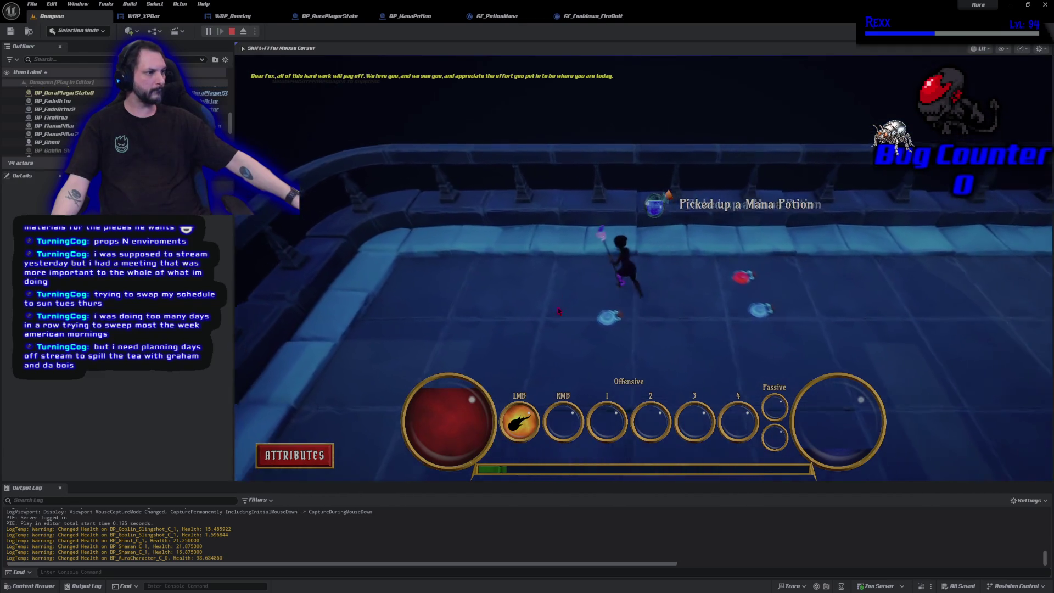
left_click(640, 353)
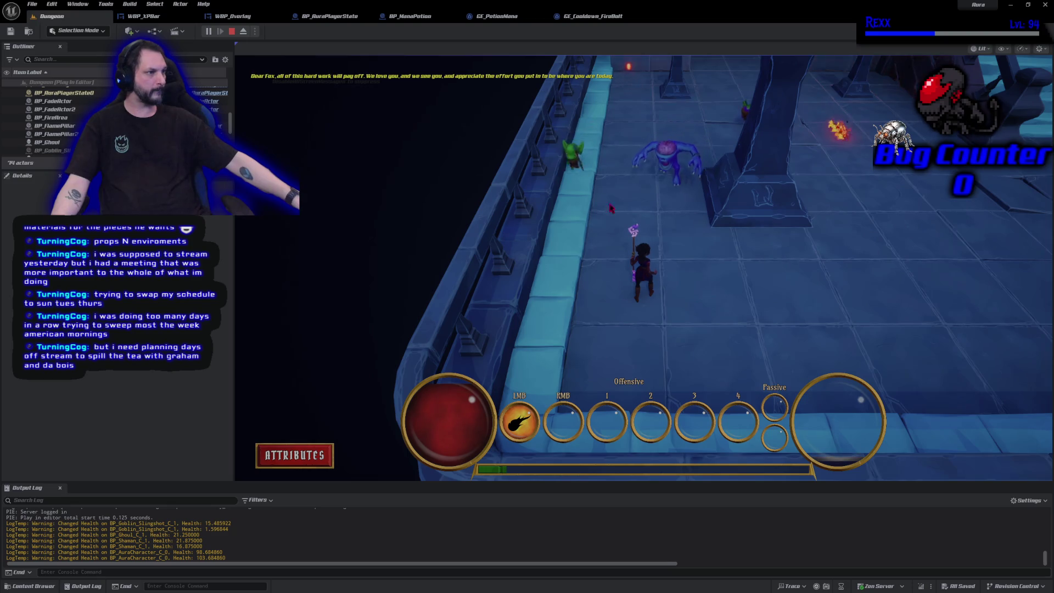
left_click(731, 246)
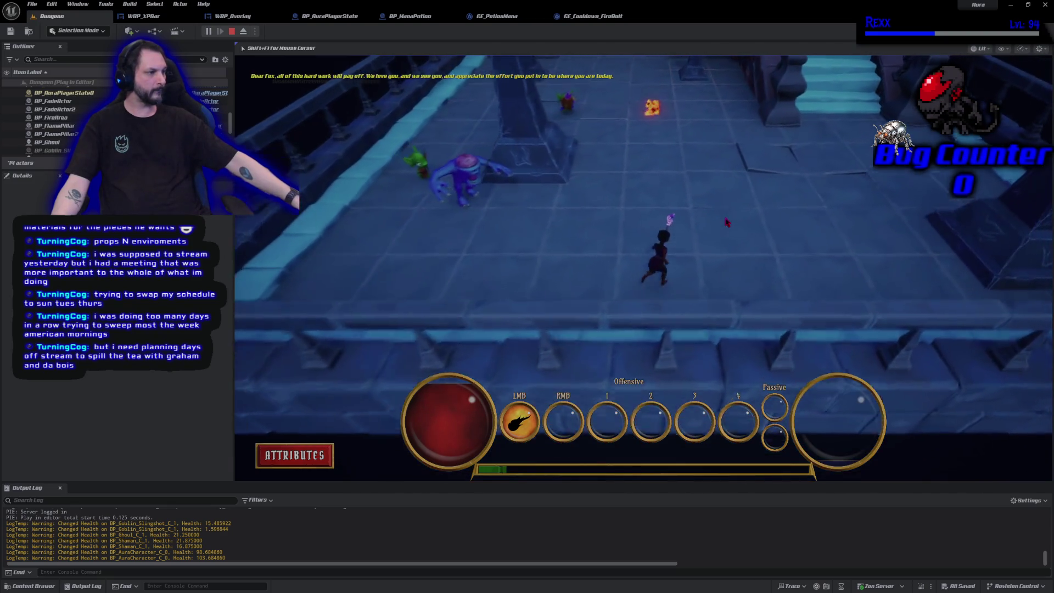
key("shift+F1")
left_click(233, 32)
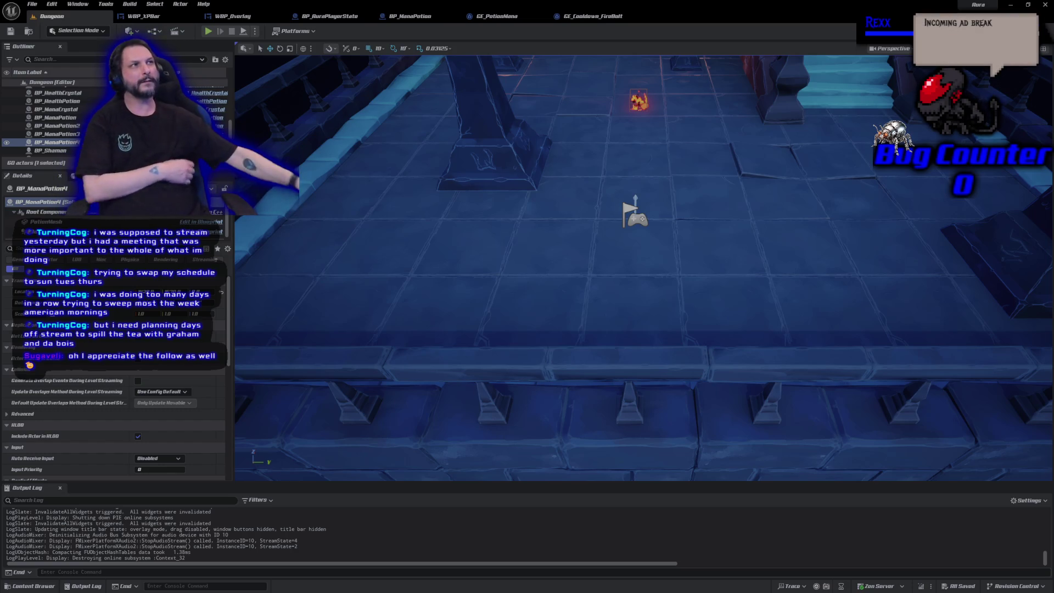
- Start another playtest of the Dungeon level with Alt+P
key("alt+p")
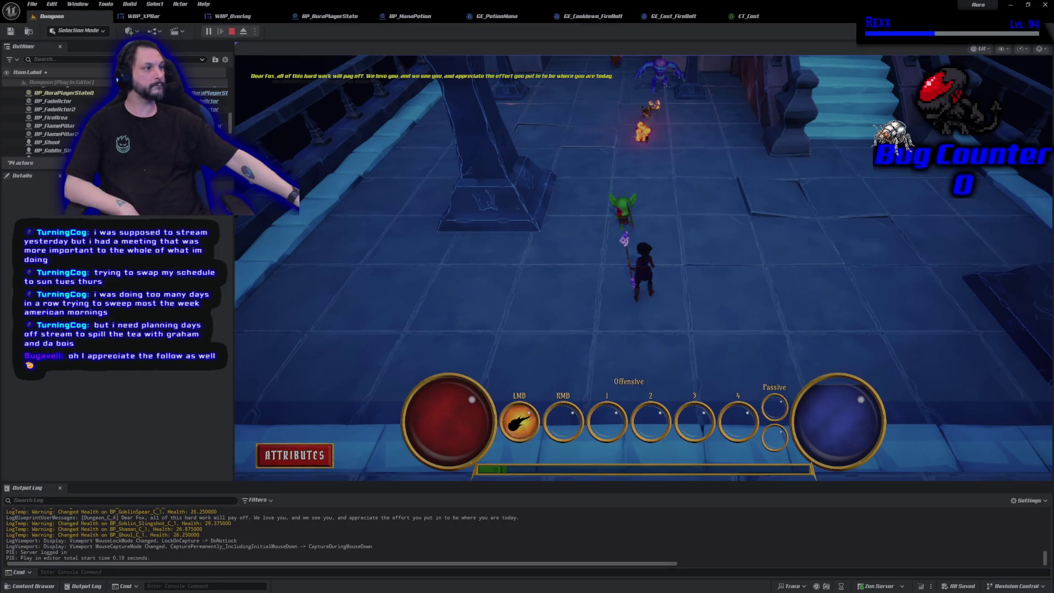
- Walk up the hall firing fire bolts at the enemies, then end the playtest
left_click(681, 102)
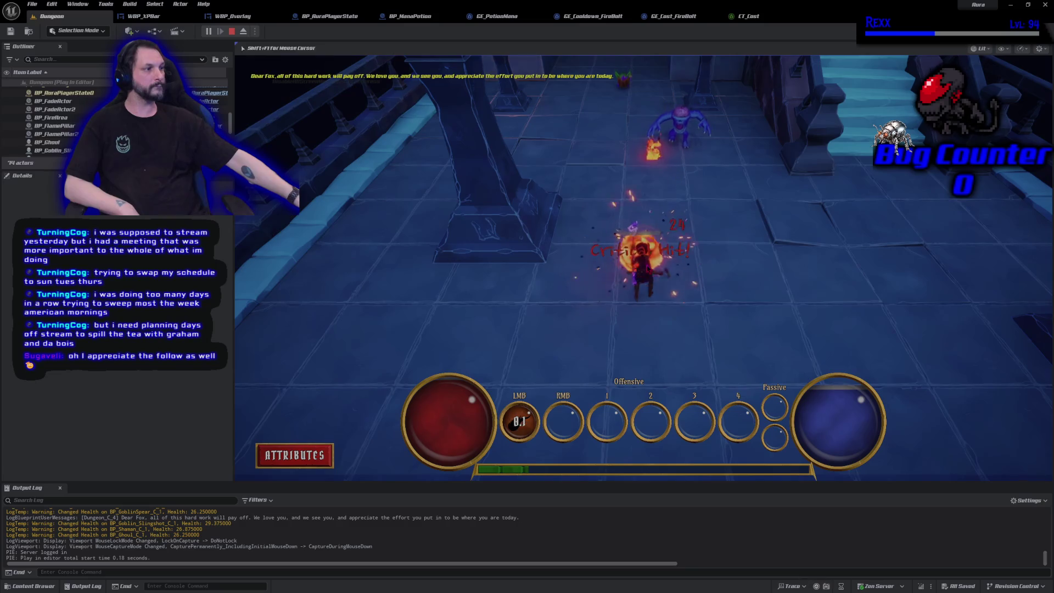
left_click(650, 215)
left_click(667, 186)
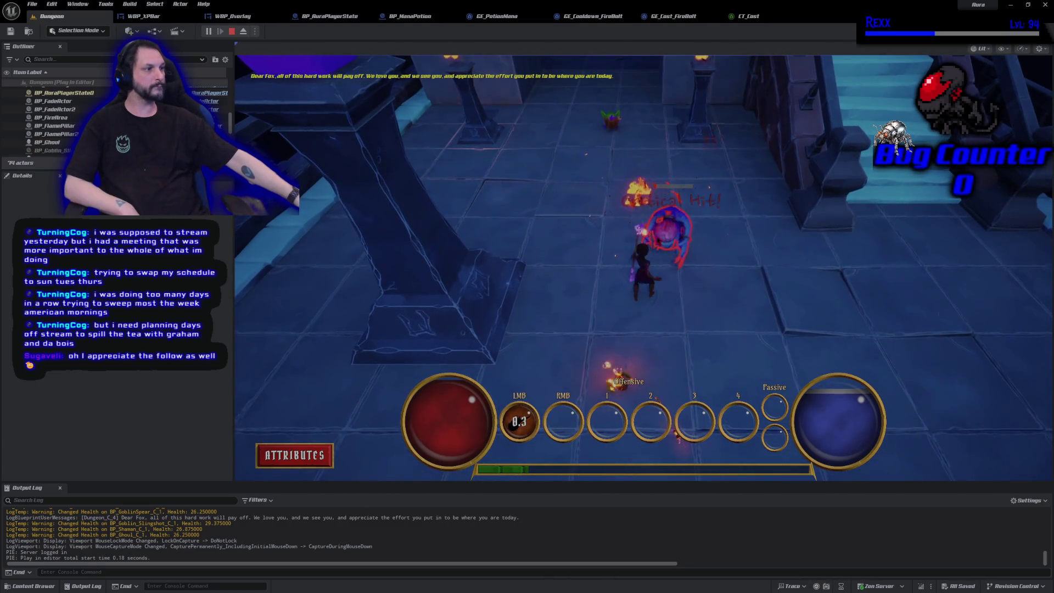
left_click(603, 170)
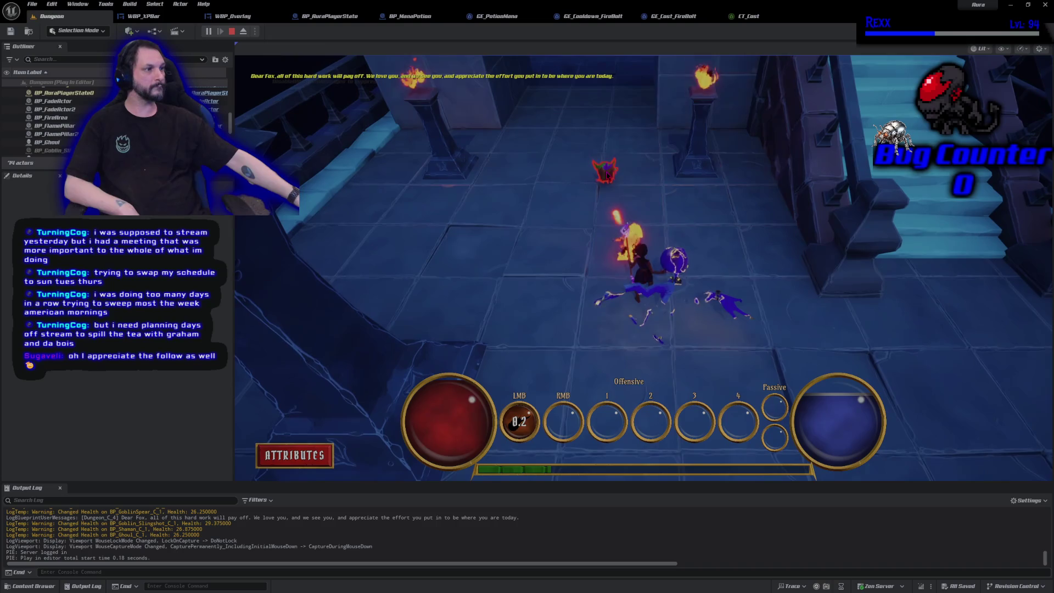
left_click(607, 174)
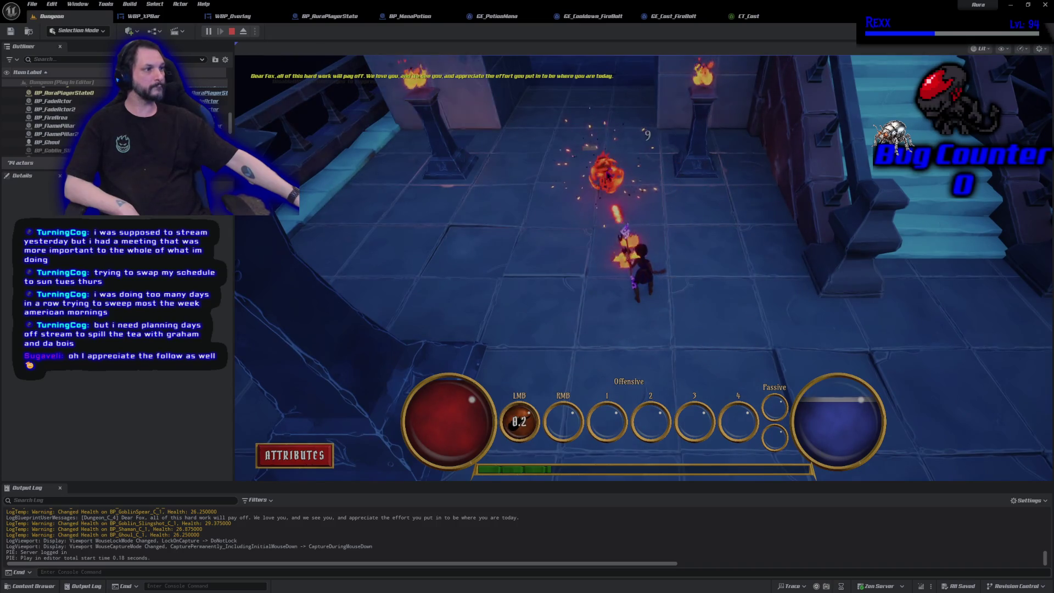
left_click(606, 175)
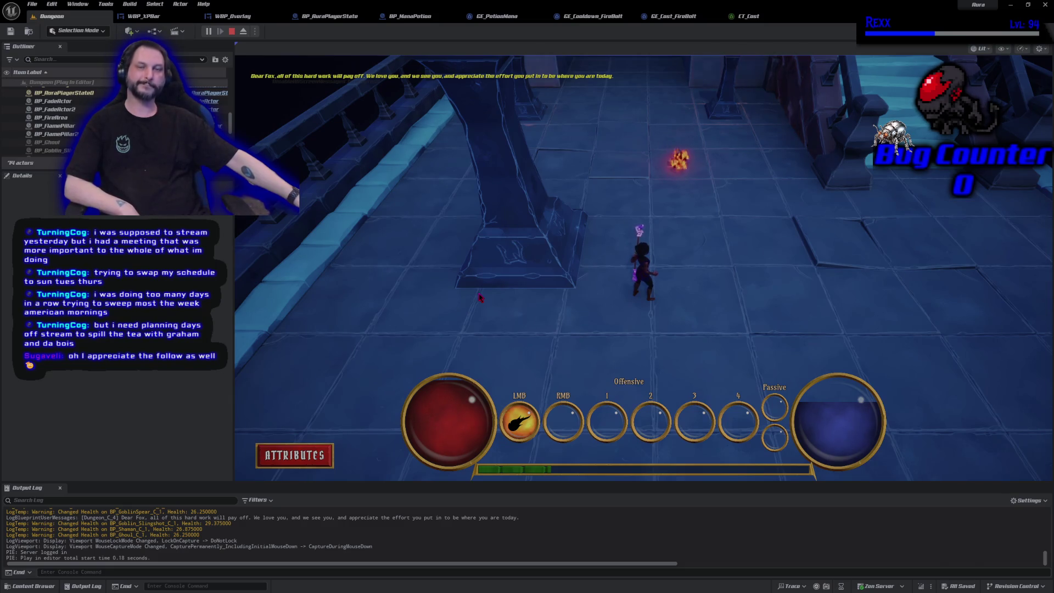
key("Escape")
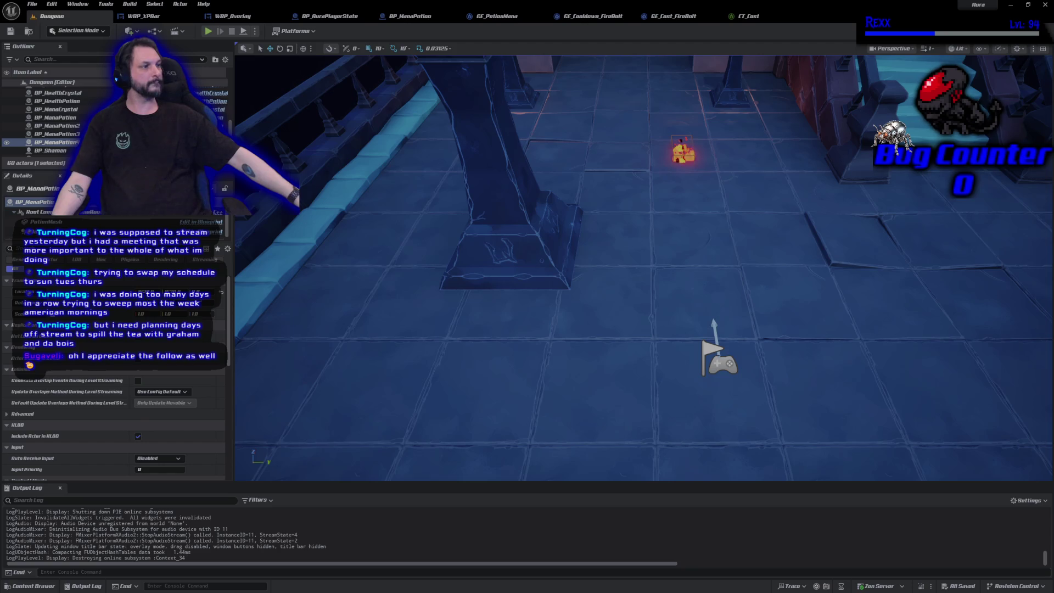
- Delete the BP_FireArea actor from the Dungeon level and save
left_click(684, 152)
key("Delete")
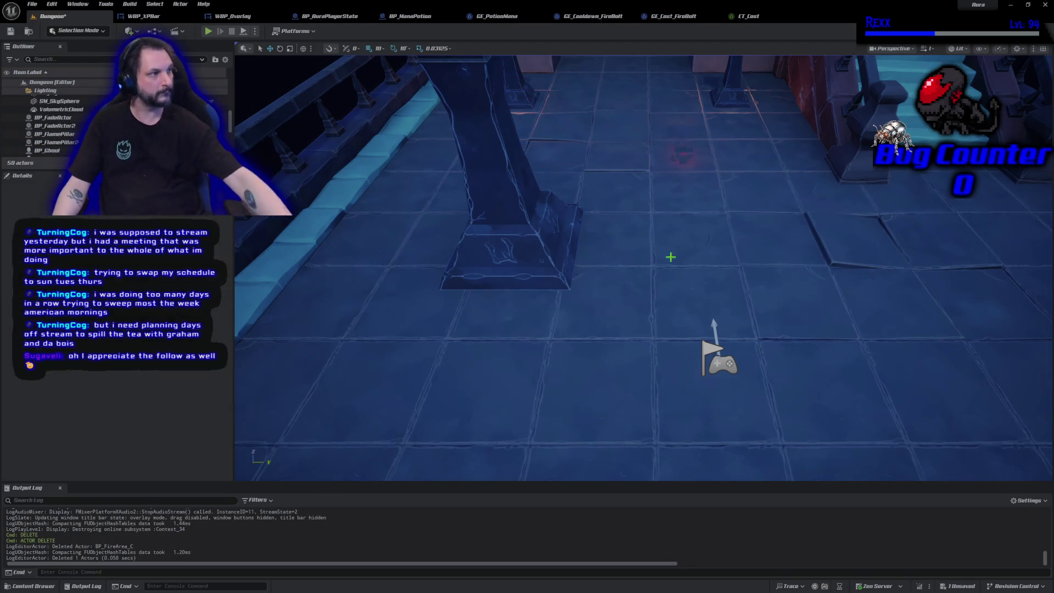
left_click(12, 33)
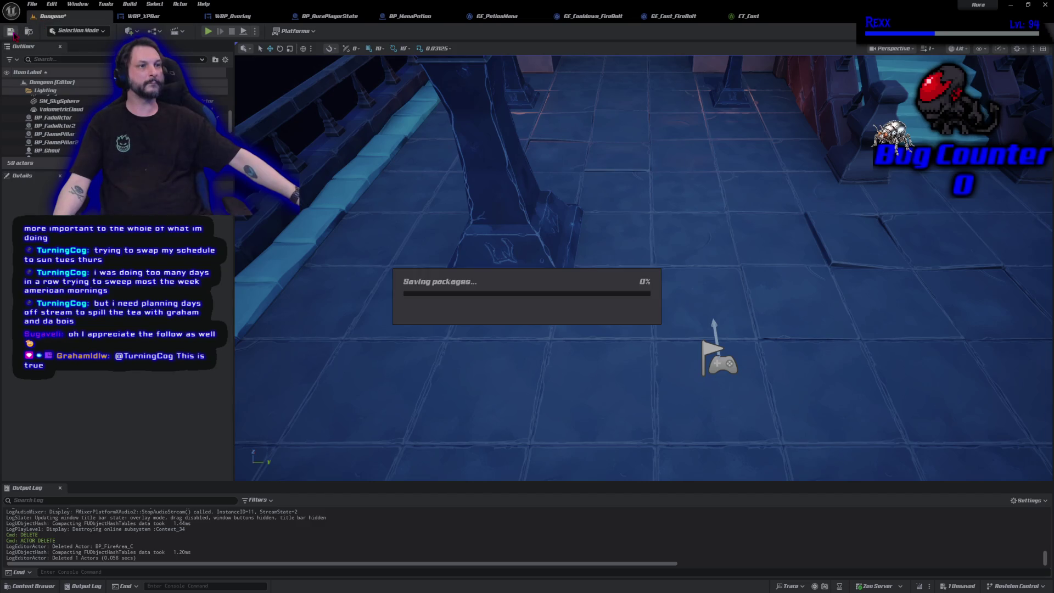
- Check the File menu and the WBP_XPBar tab options, then return to the Dungeon tab
left_click(31, 4)
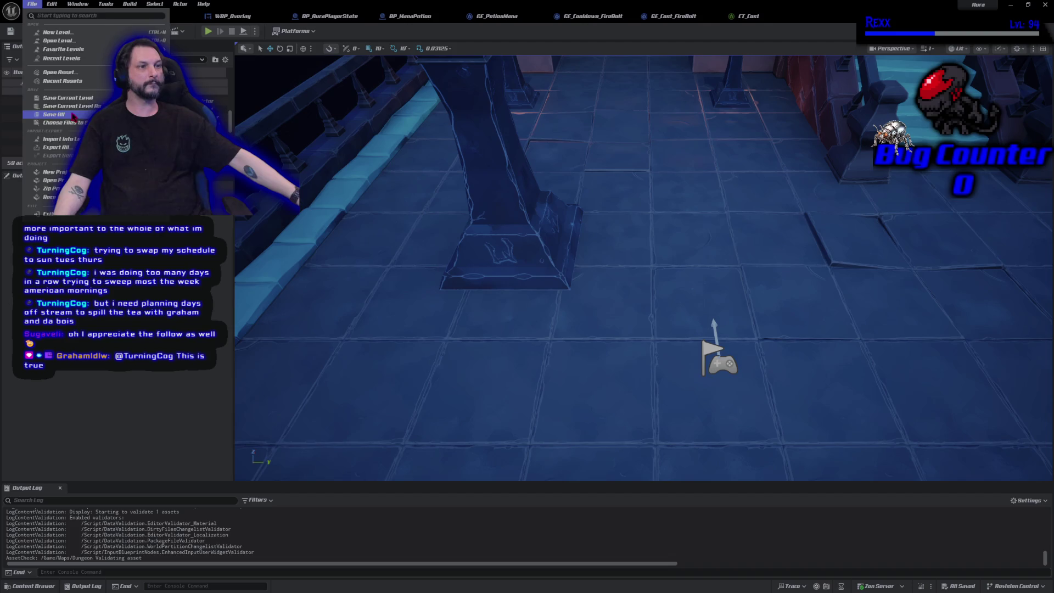
left_click(218, 43)
right_click(167, 19)
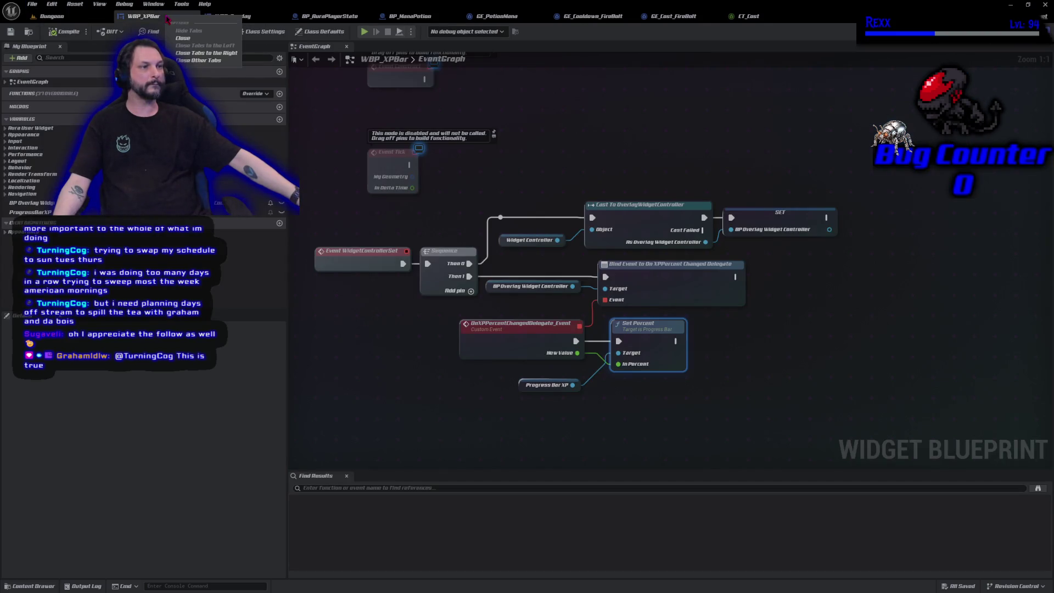
left_click(52, 16)
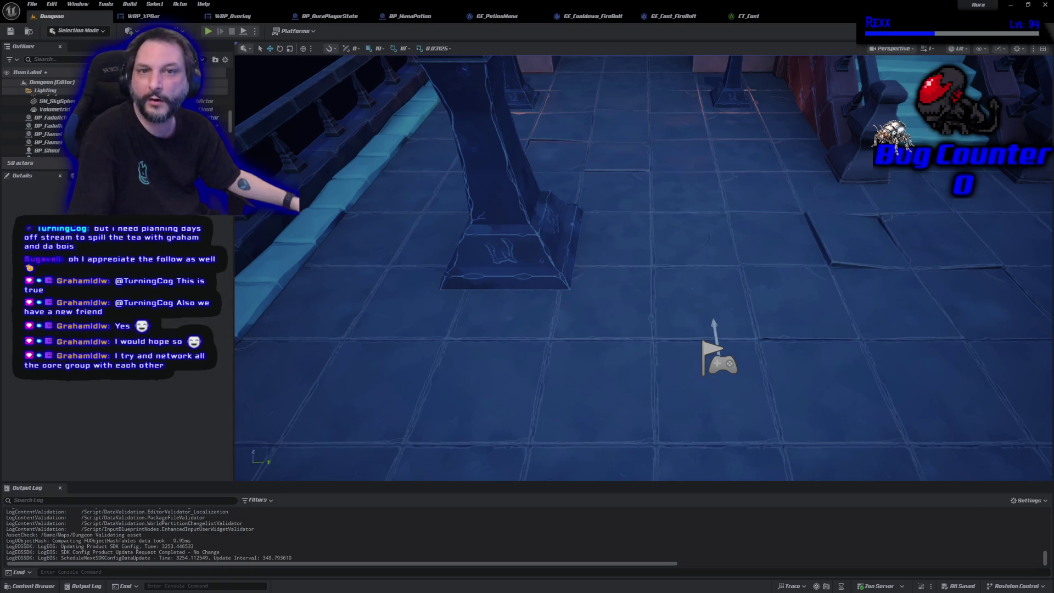
- Switch to the Chrome window showing the two shared photo attachments
key("alt+Tab")
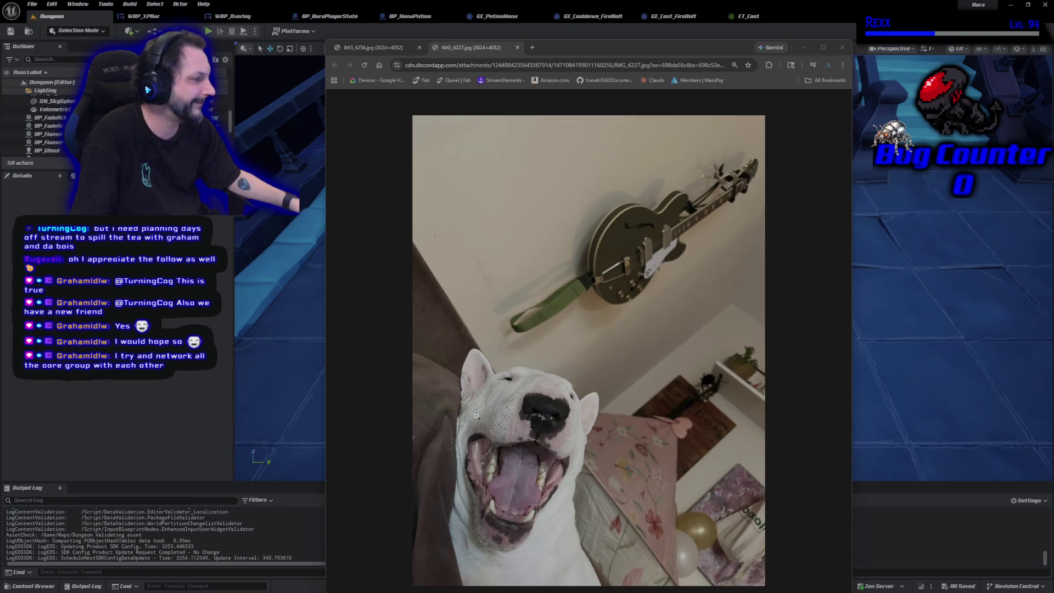
- Maximize Chrome and close both photo tabs to return to the Unreal editor
key("super+Up")
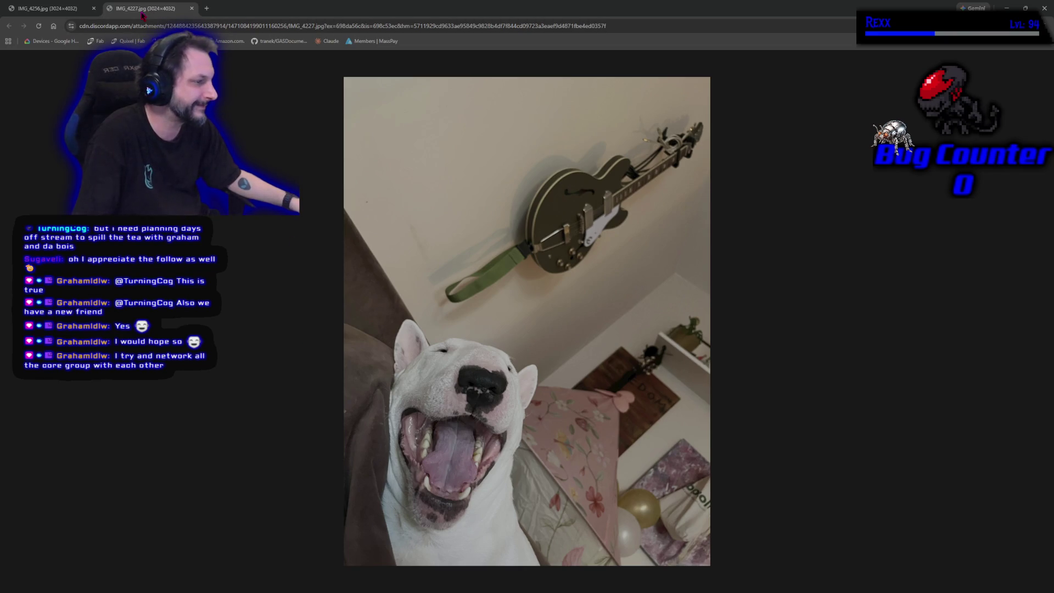
key("ctrl+w")
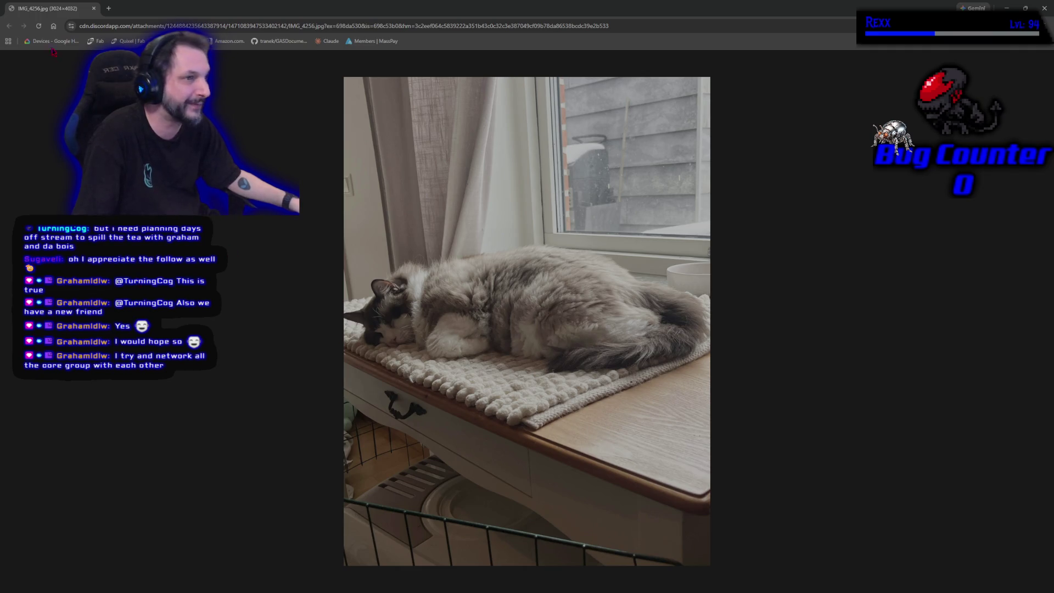
key("ctrl+w")
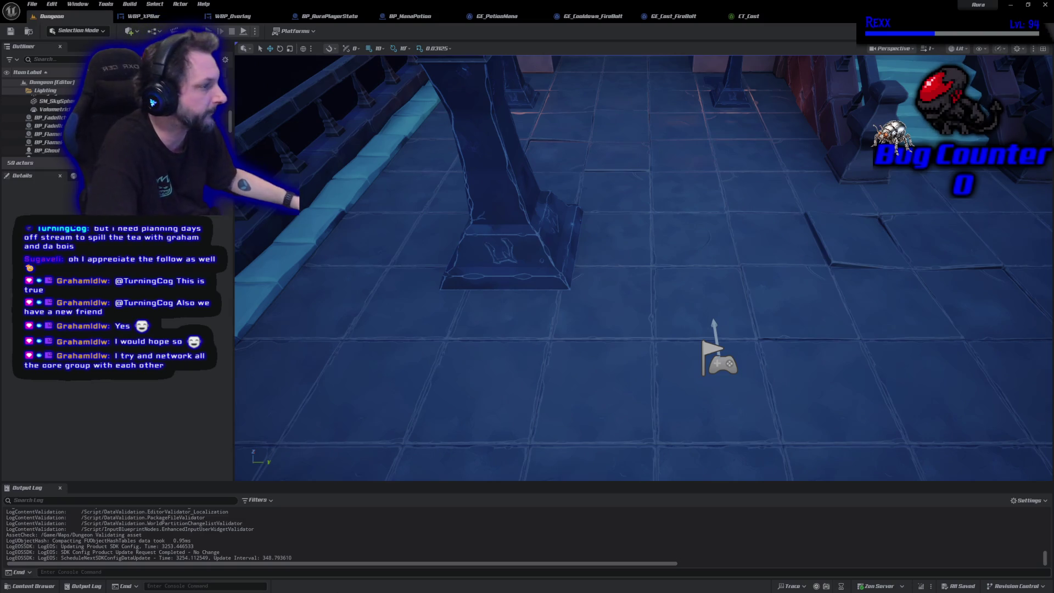
- Fly the camera over the balcony building to inspect its roof, stairs and flame pillars
key("1")
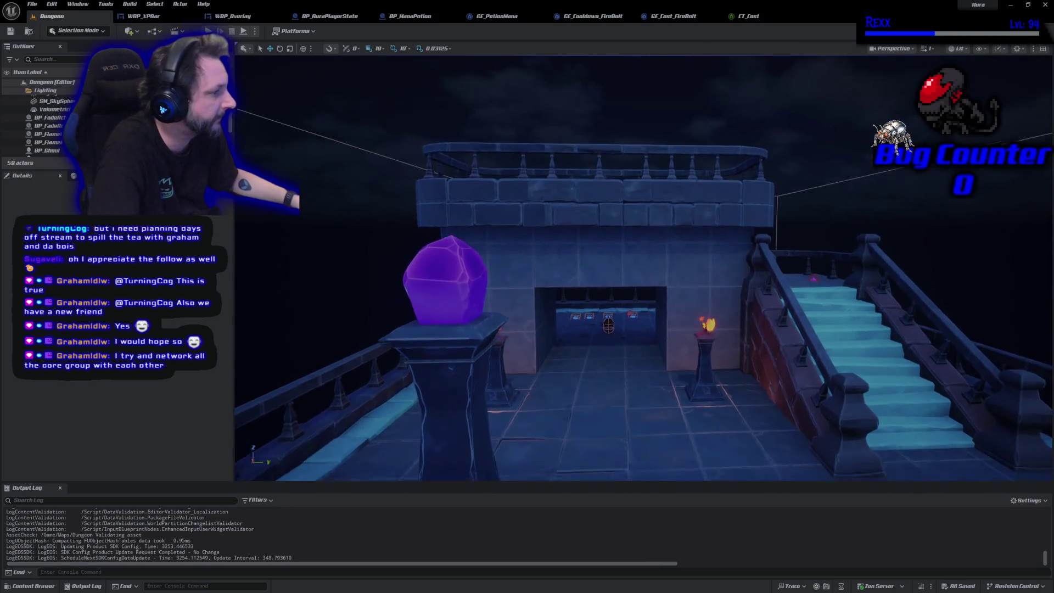
key("w")
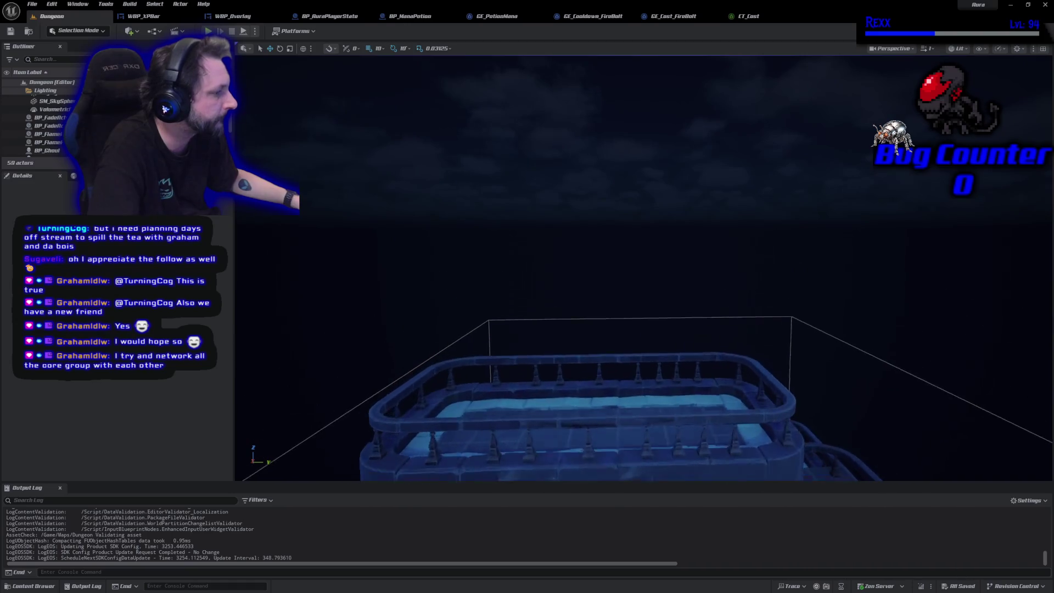
key("s")
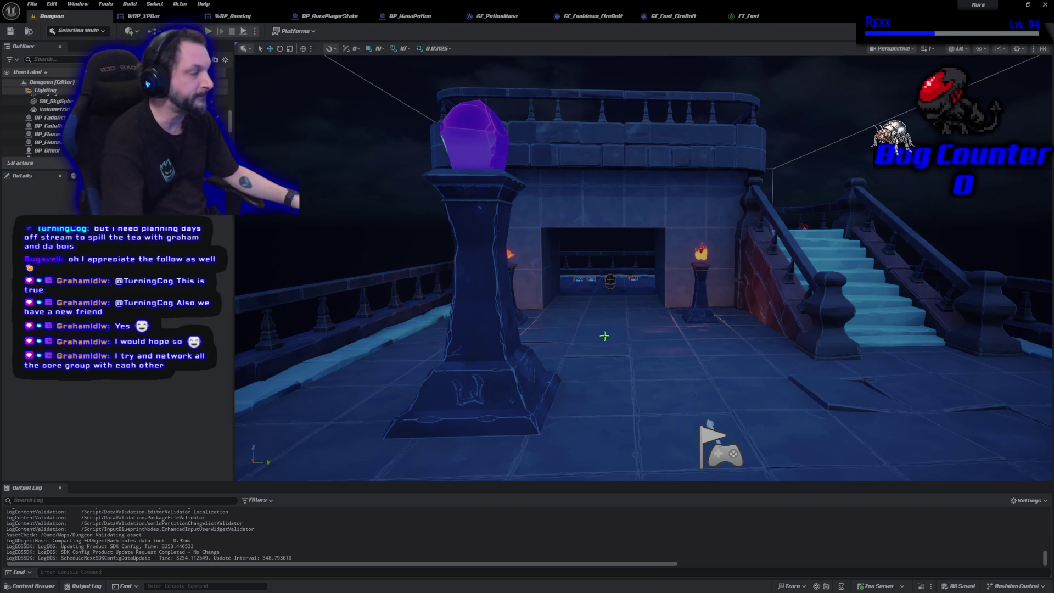
scroll(604, 336, "up", 10)
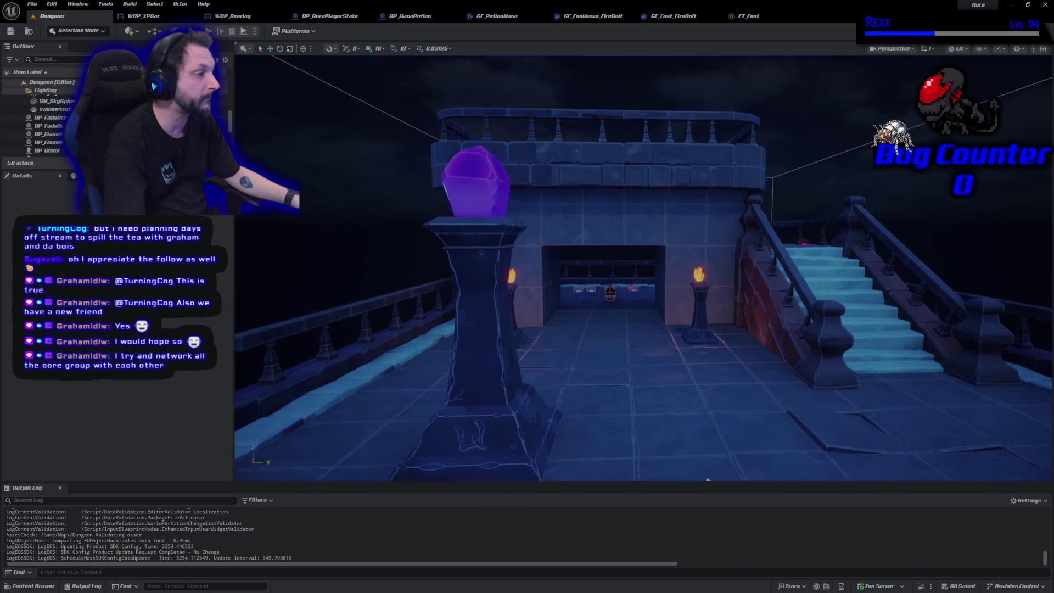
scroll(643, 269, "down", 5)
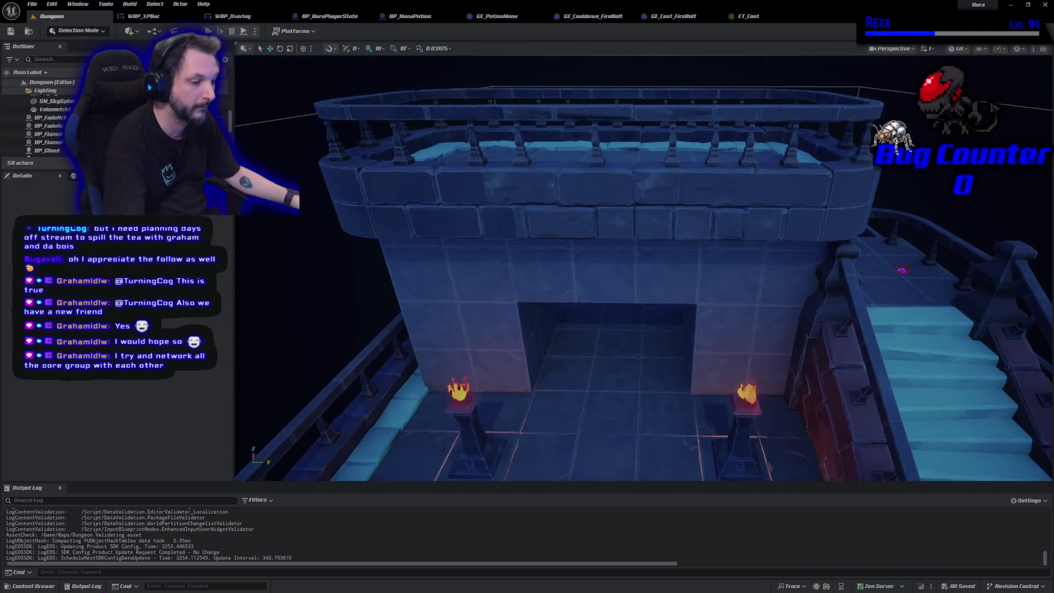
left_click(32, 585)
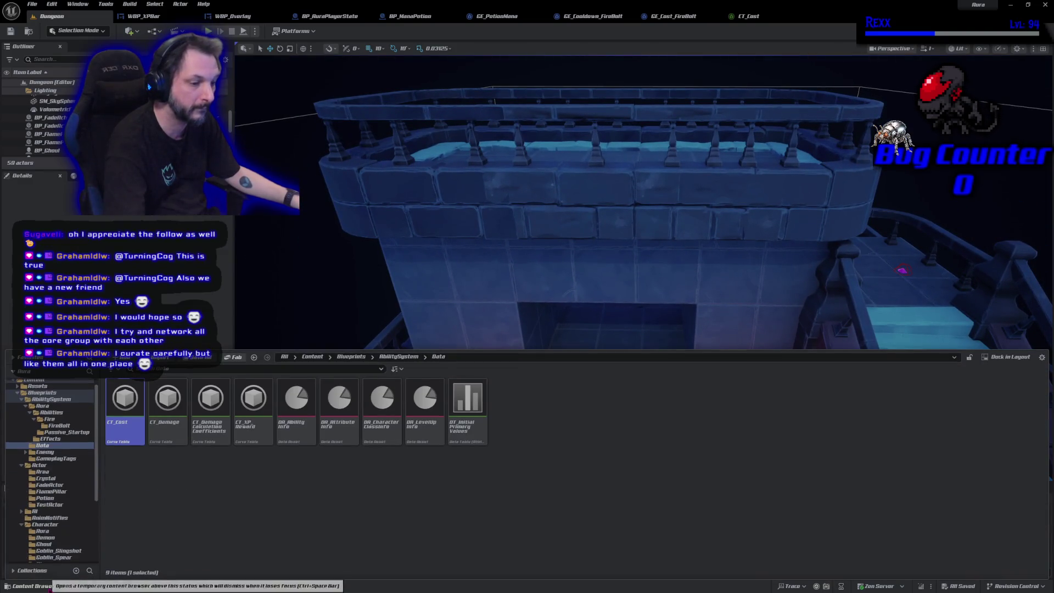
left_click(57, 394)
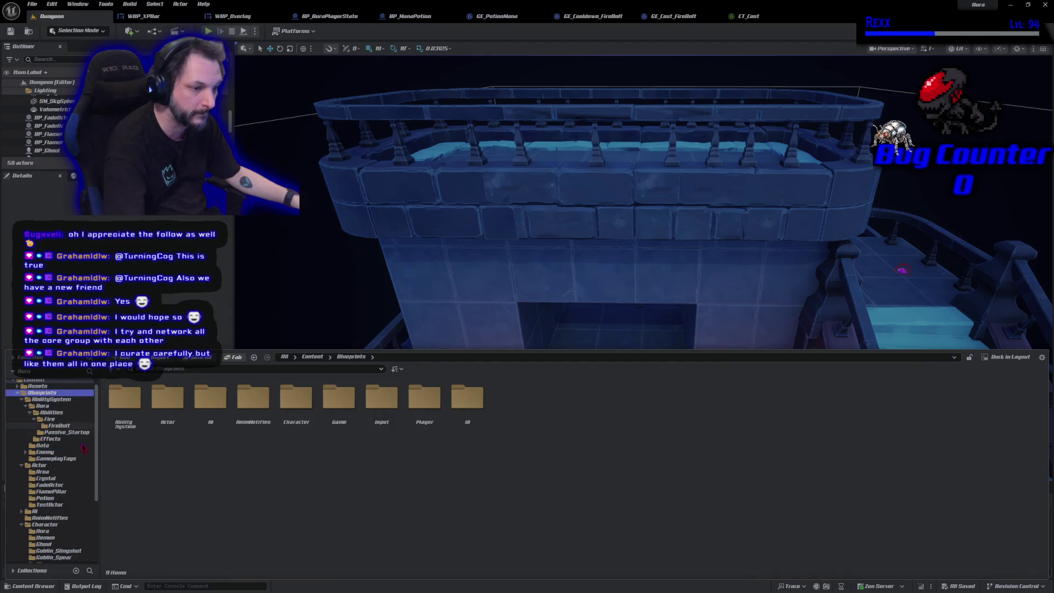
scroll(64, 498, "up", 1)
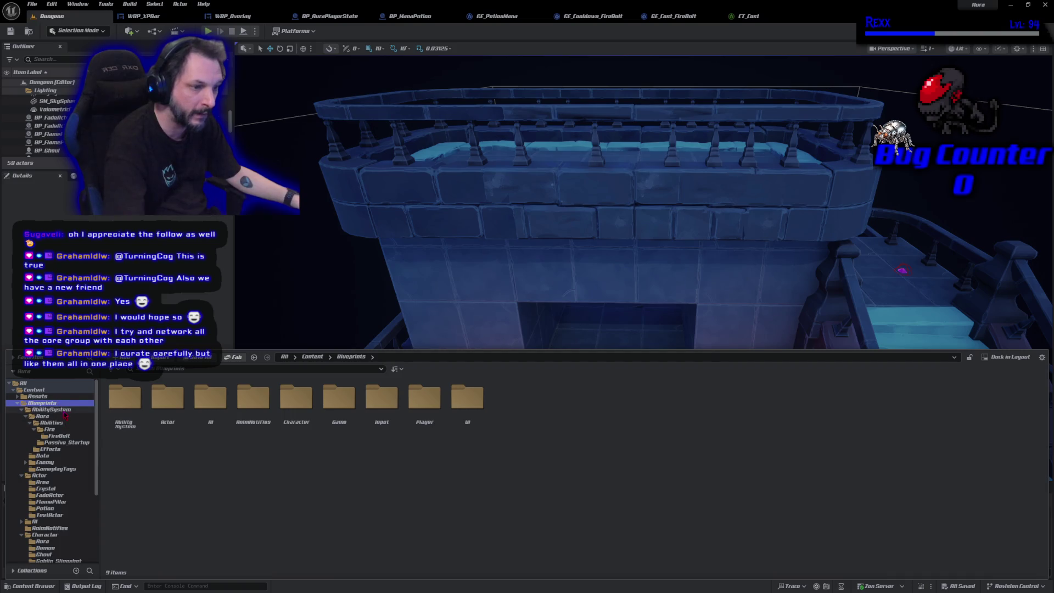
mouse_move(417, 307)
left_mouse_down()
mouse_move(417, 263)
mouse_move(555, 262)
left_mouse_up()
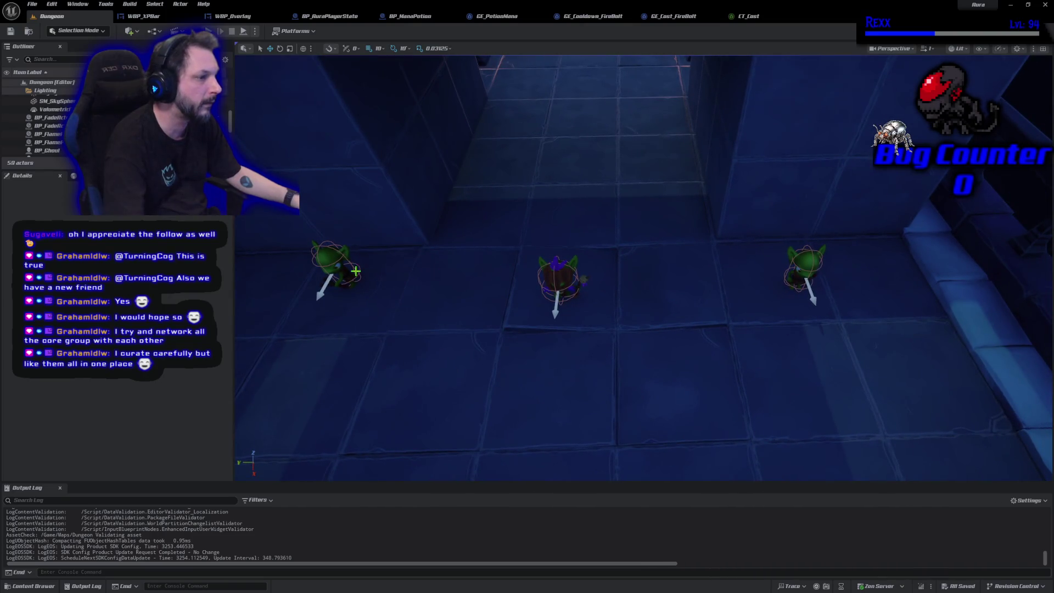
- Reposition the spear goblin beside the middle goblin, next to the flame pillar
left_click(805, 266)
left_click_drag(782, 263, 591, 256)
mouse_move(615, 294)
left_mouse_down()
mouse_move(625, 117)
mouse_move(636, 130)
left_mouse_up()
key("e")
key("w")
key("f")
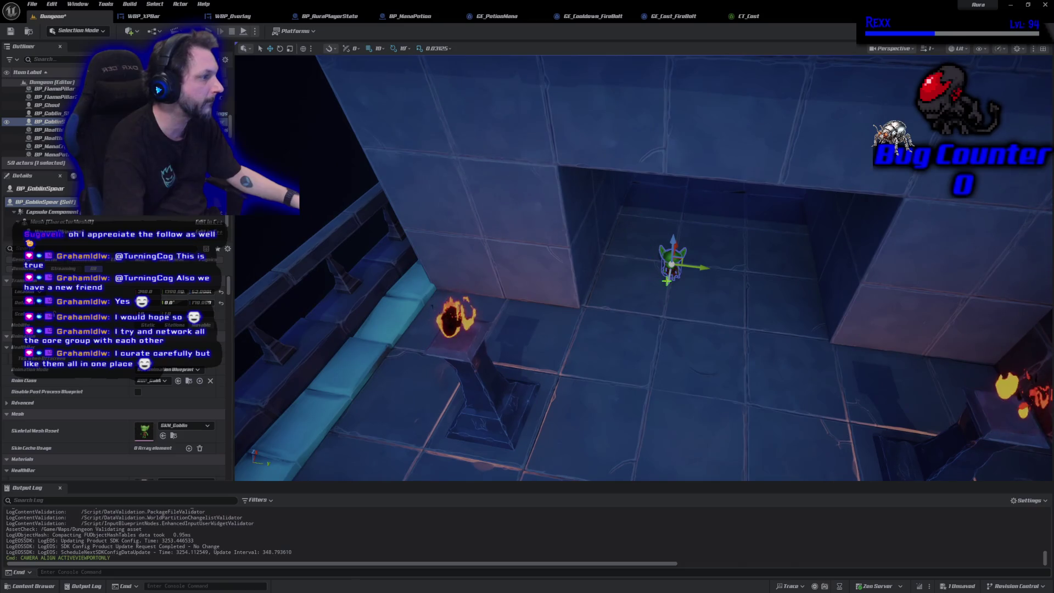
mouse_move(676, 247)
left_mouse_down()
mouse_move(666, 334)
mouse_move(637, 343)
mouse_move(495, 305)
mouse_move(565, 321)
left_mouse_up()
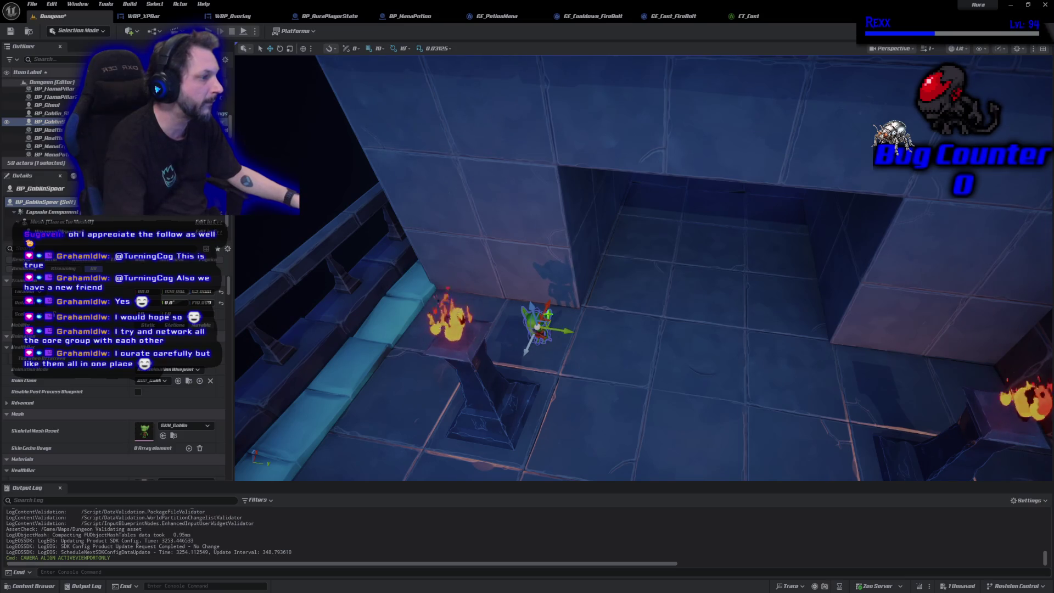
- Duplicate the spear and slingshot goblins, placing the copies to the right, and save
key("ctrl+d")
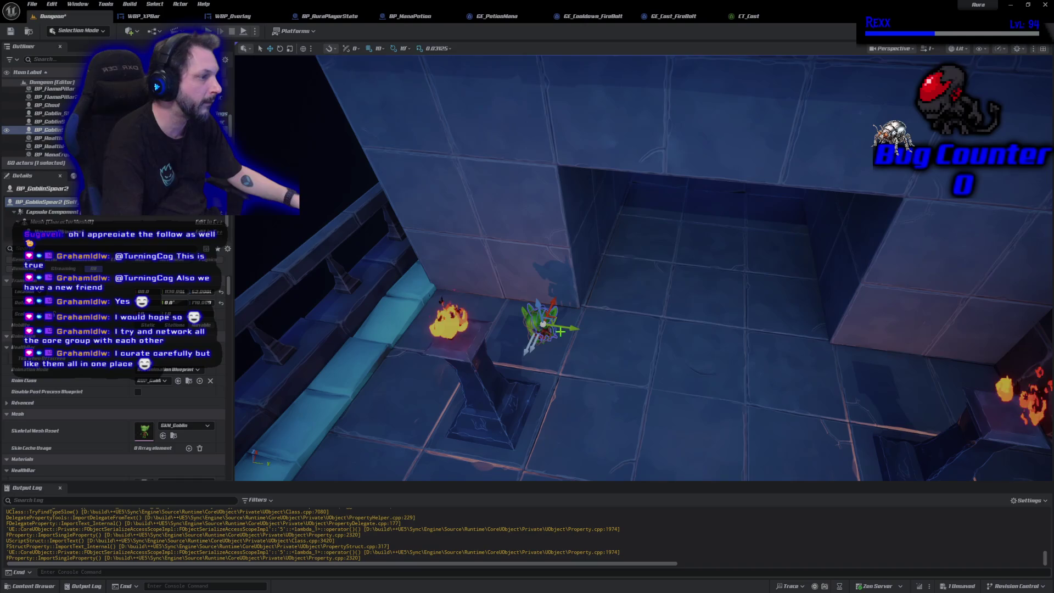
left_click_drag(569, 326, 925, 385)
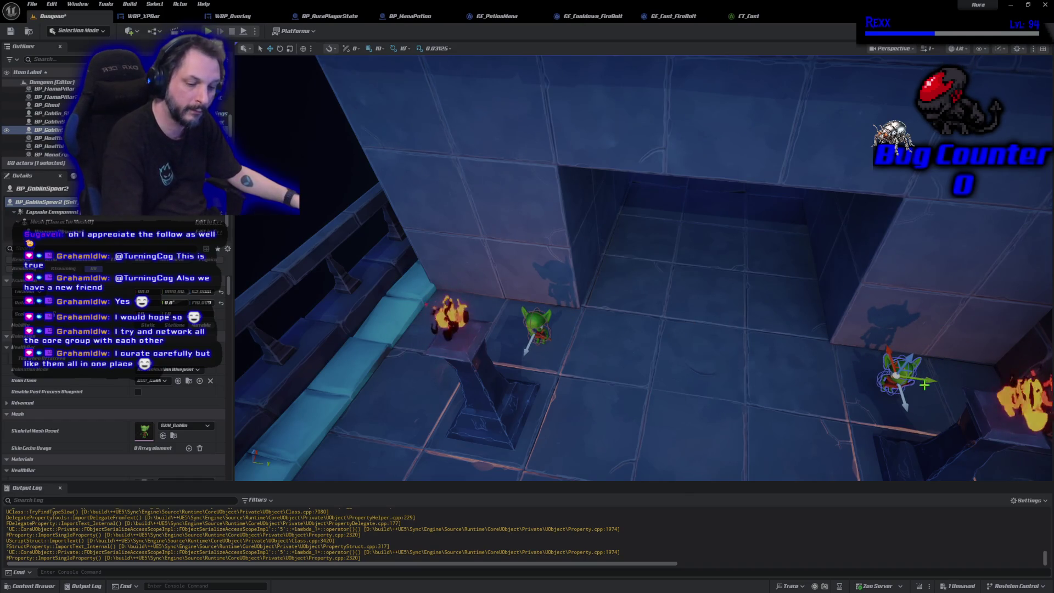
key("ctrl+s")
mouse_move(682, 337)
left_mouse_down()
mouse_move(659, 351)
mouse_move(588, 296)
left_mouse_up()
mouse_move(572, 353)
left_mouse_down()
mouse_move(571, 367)
mouse_move(572, 353)
left_mouse_up()
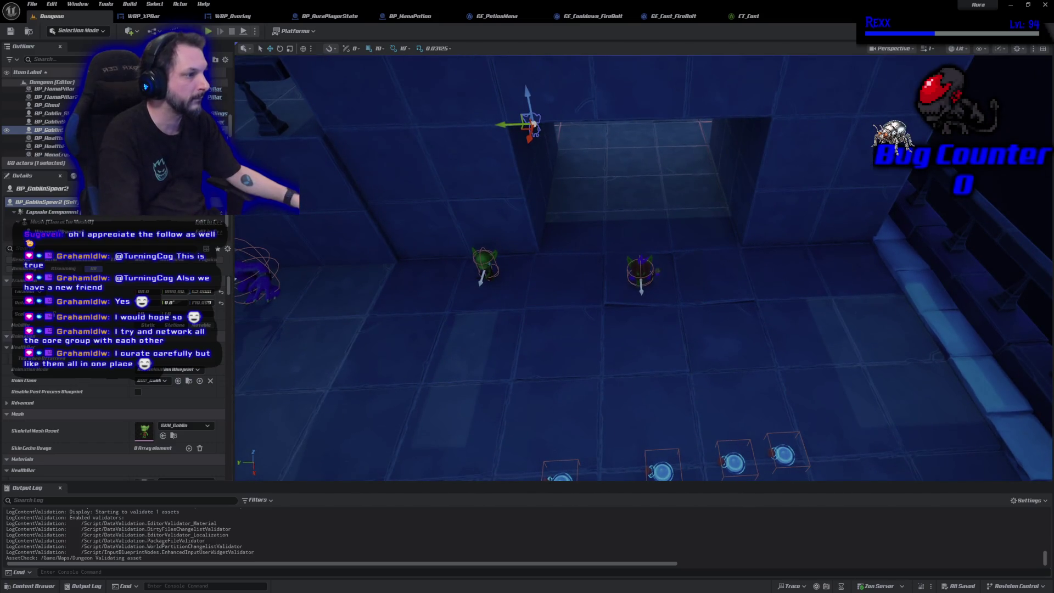
left_click(488, 274)
key("ctrl+d")
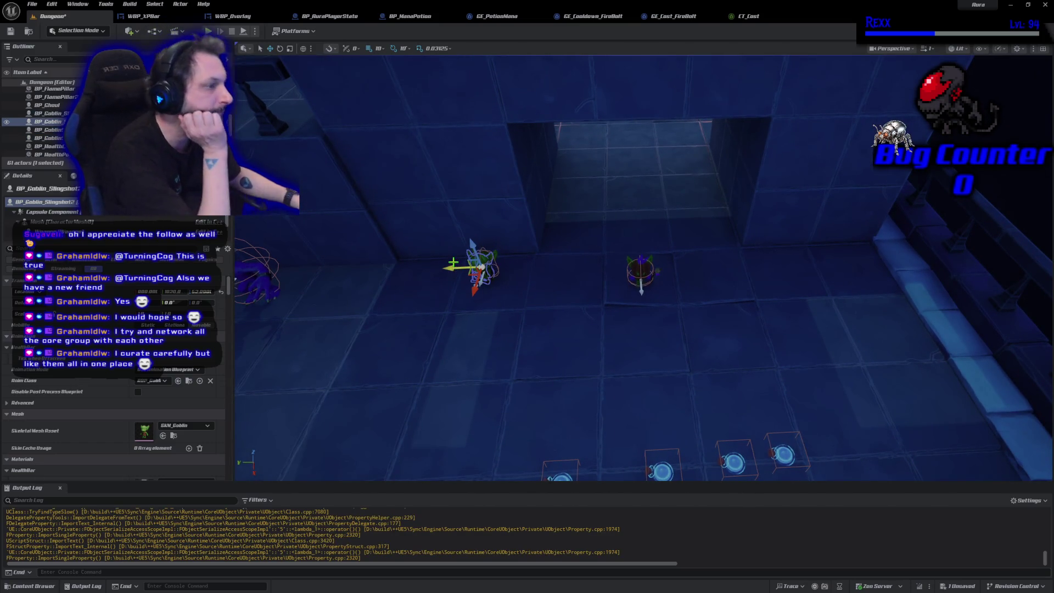
left_click_drag(489, 277, 768, 292)
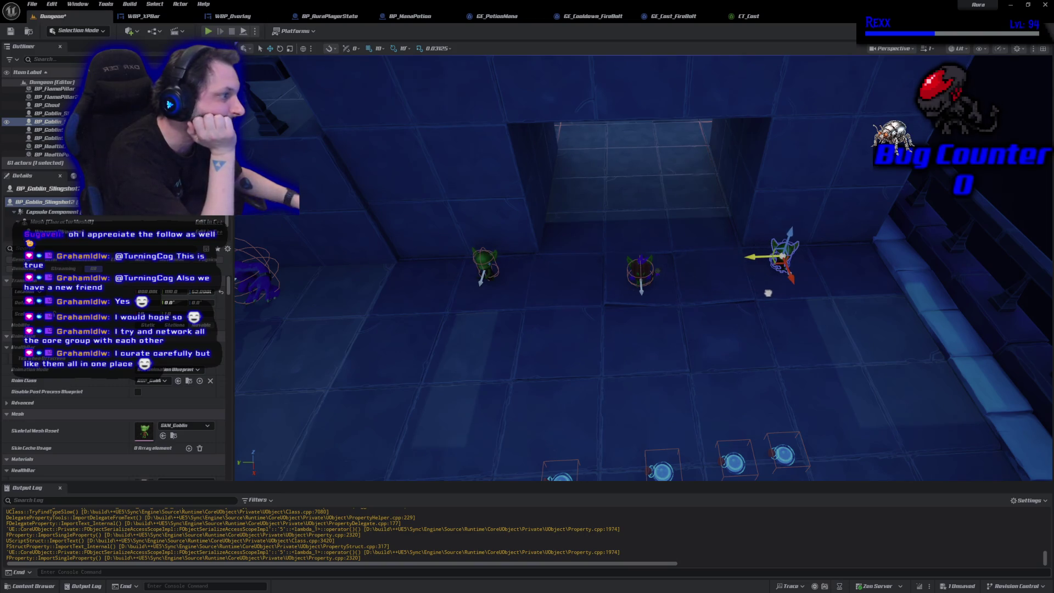
- Duplicate then delete a ghoul copy, save all changes, and start Play In Editor
scroll(771, 292, "up", 5)
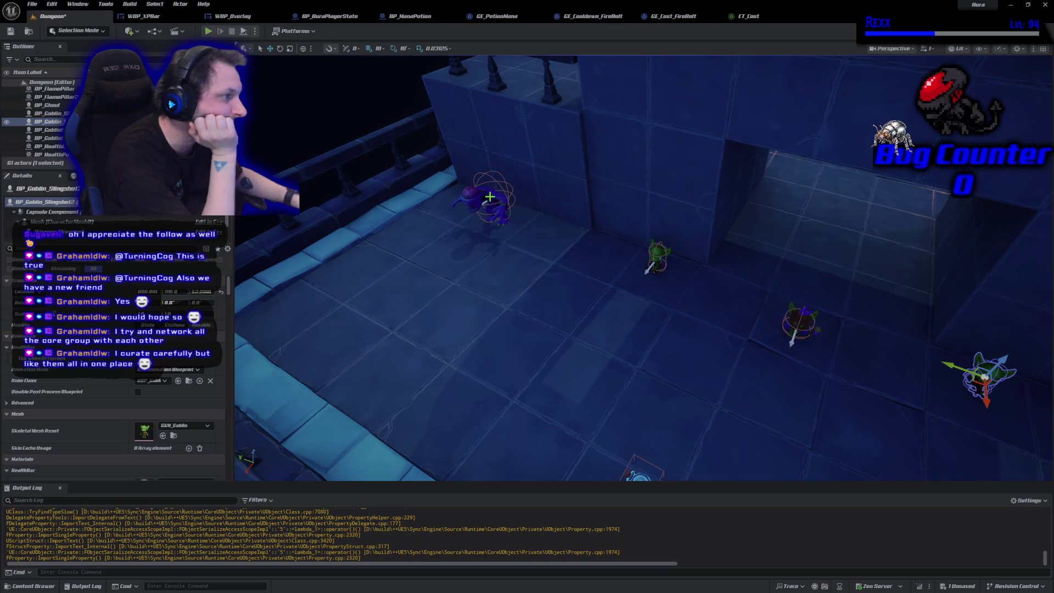
left_click(490, 197)
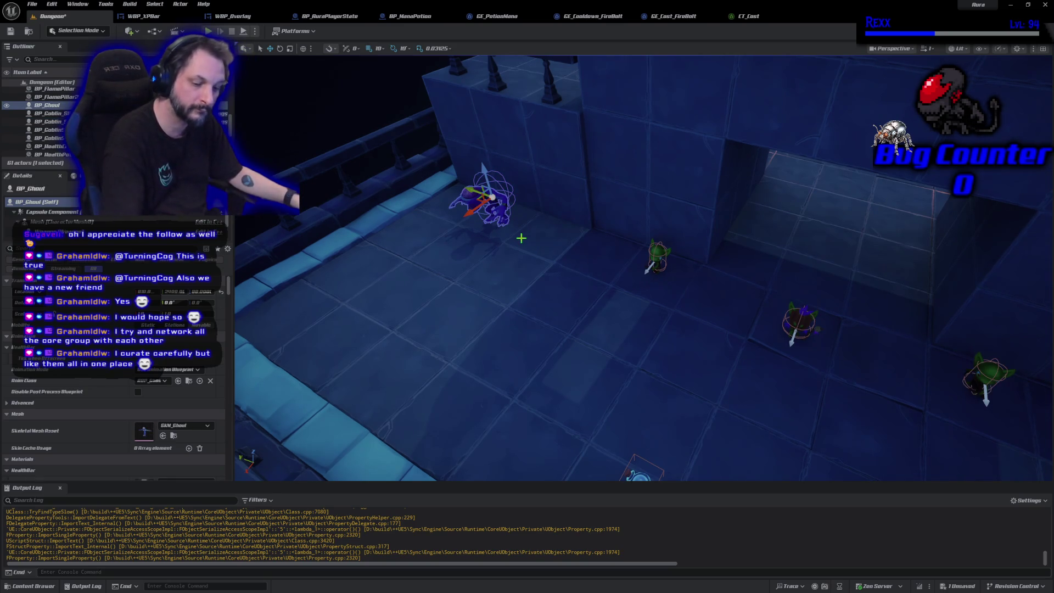
key("ctrl+d")
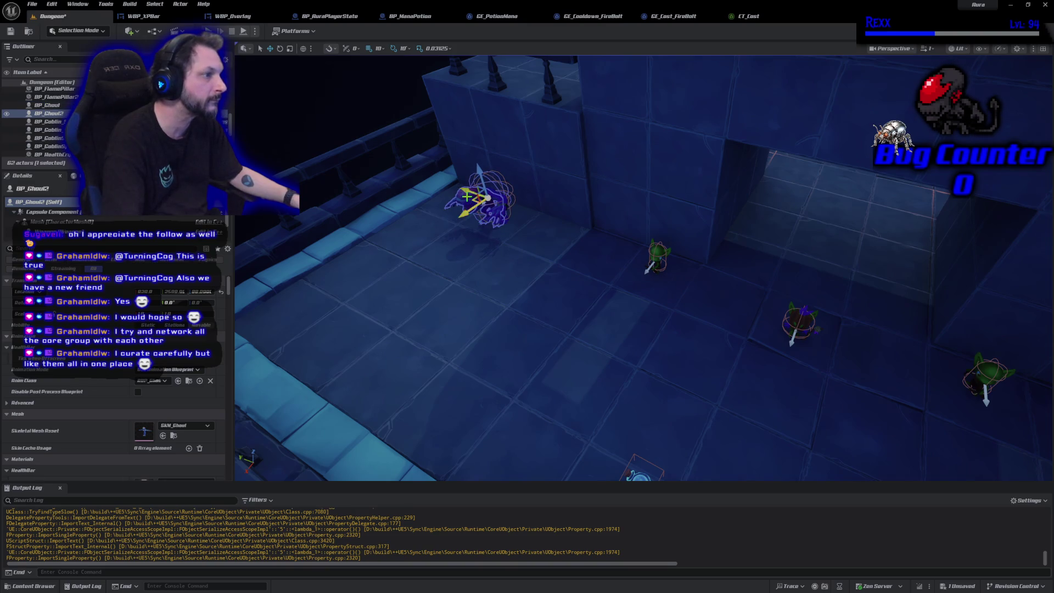
left_click_drag(465, 191, 538, 219)
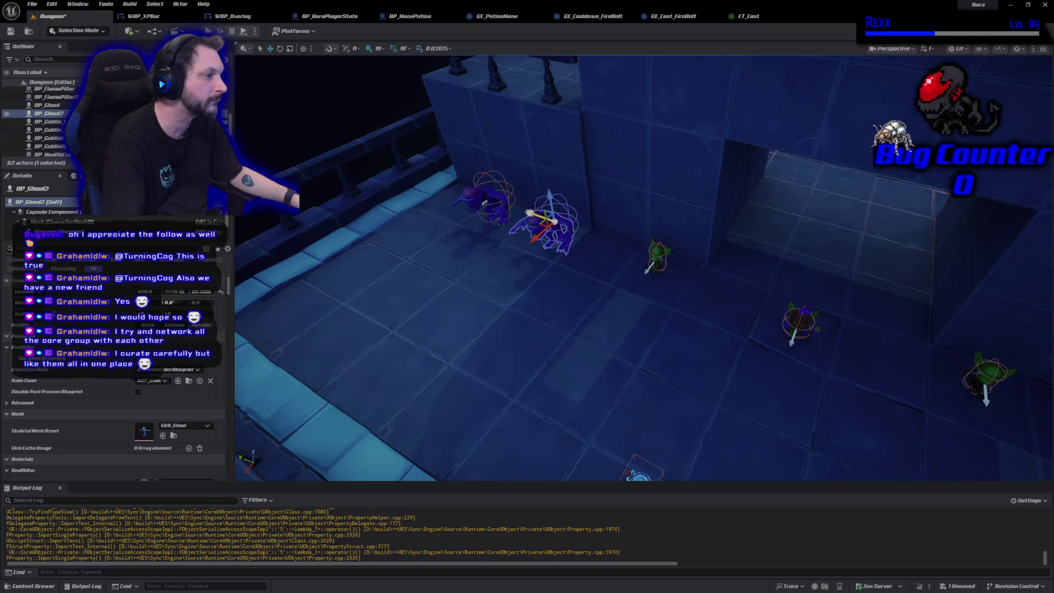
key("Delete")
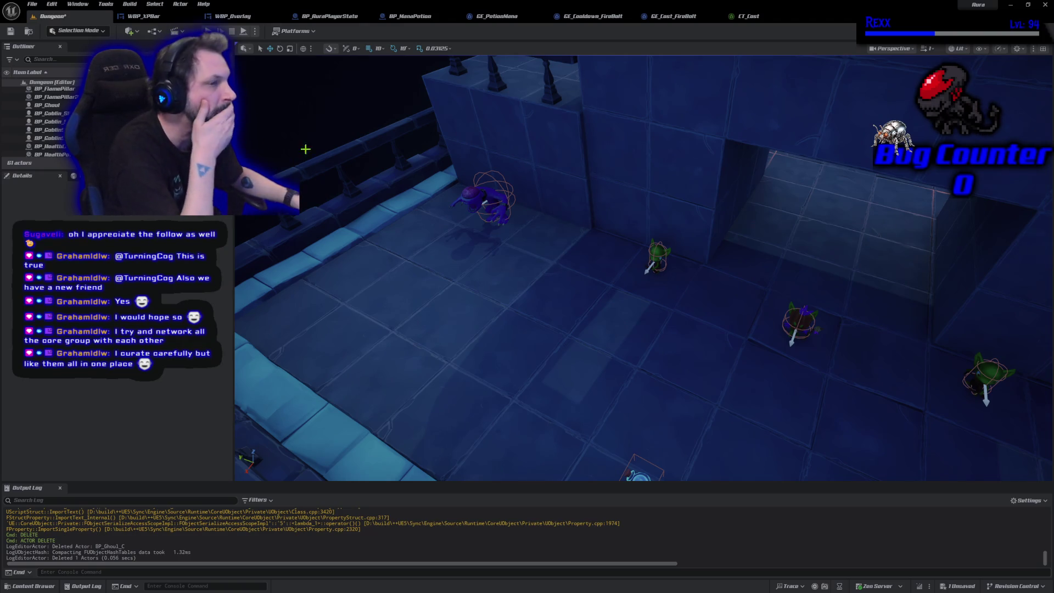
left_click(29, 4)
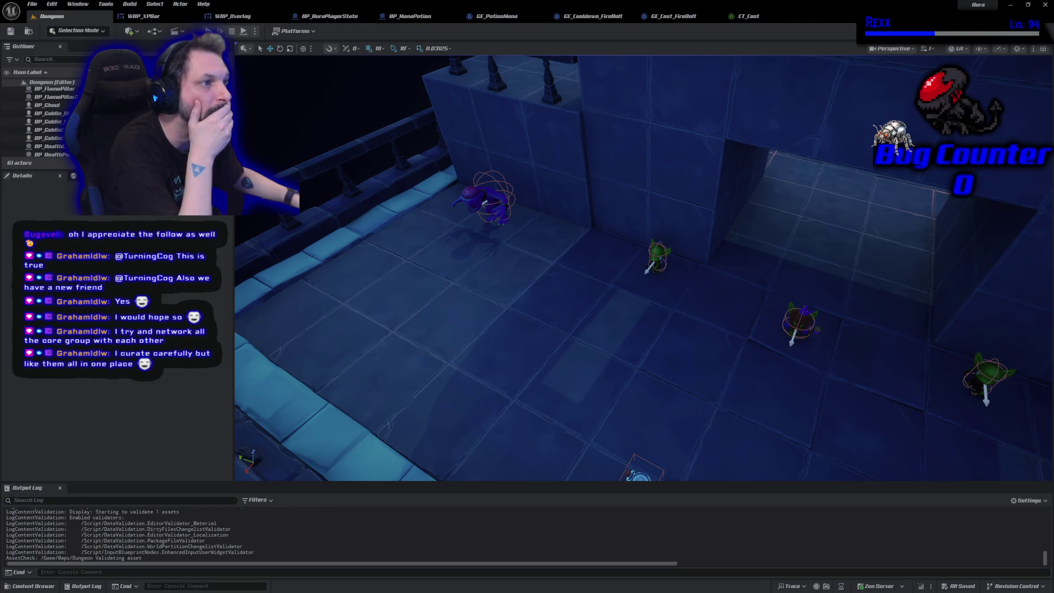
key("alt+p")
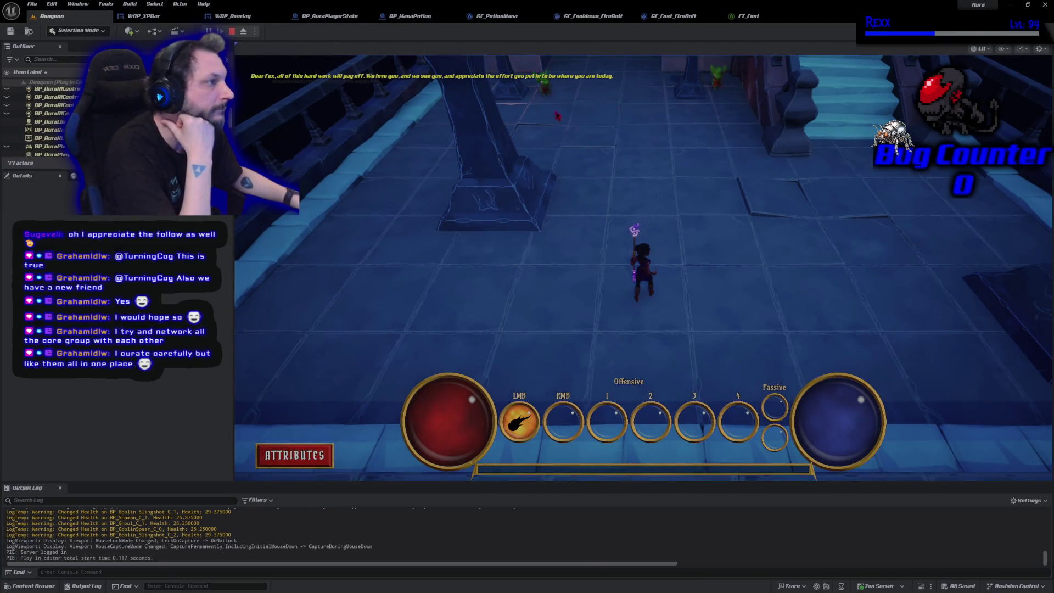
- Advance down the corridor and firebolt the goblins until one dies
left_click(587, 152)
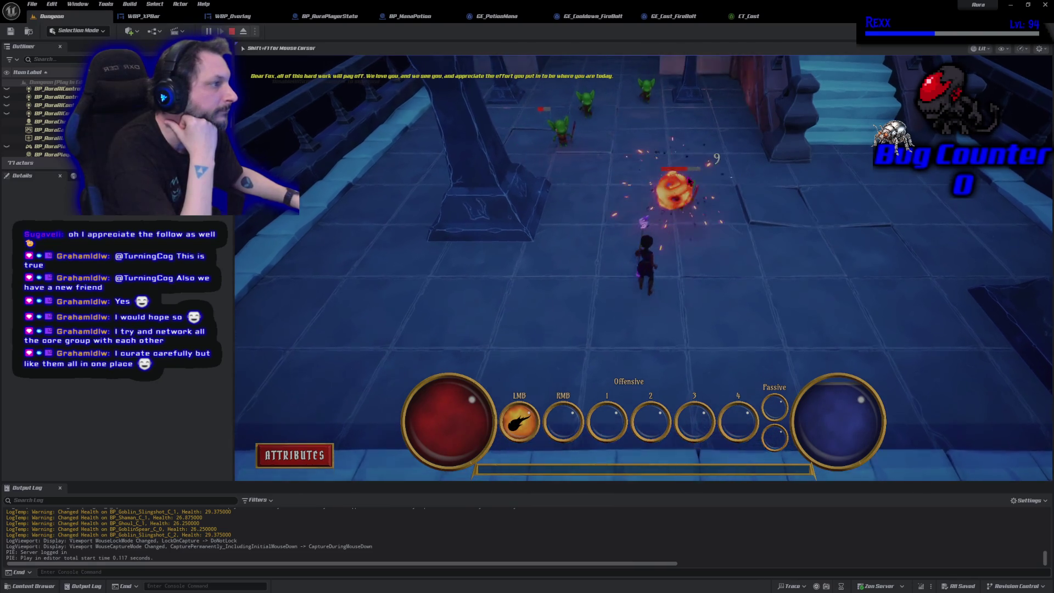
left_click(624, 144)
left_click(649, 370)
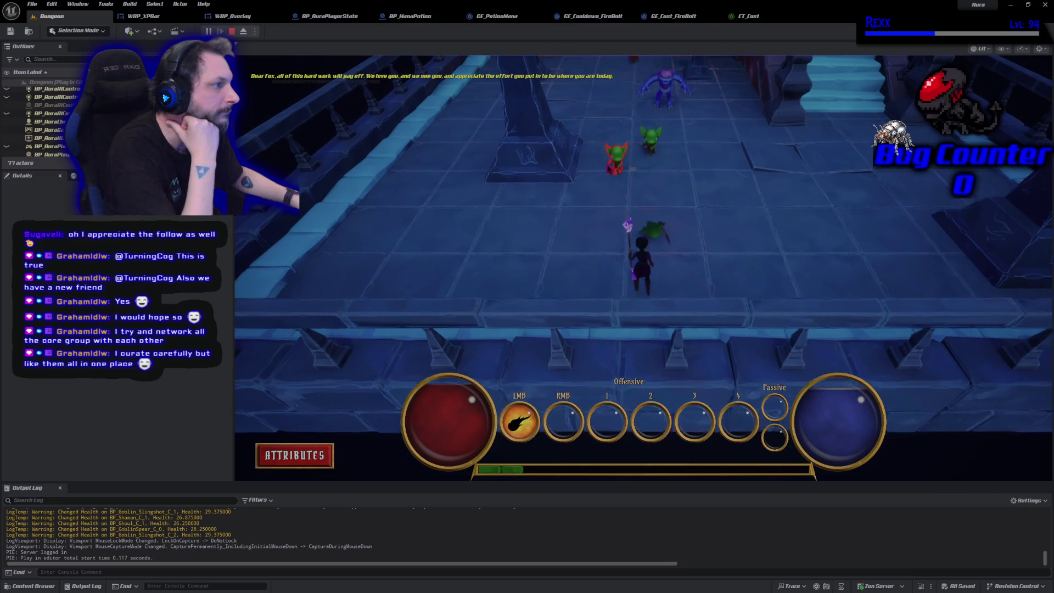
left_click(631, 164)
left_click(627, 204)
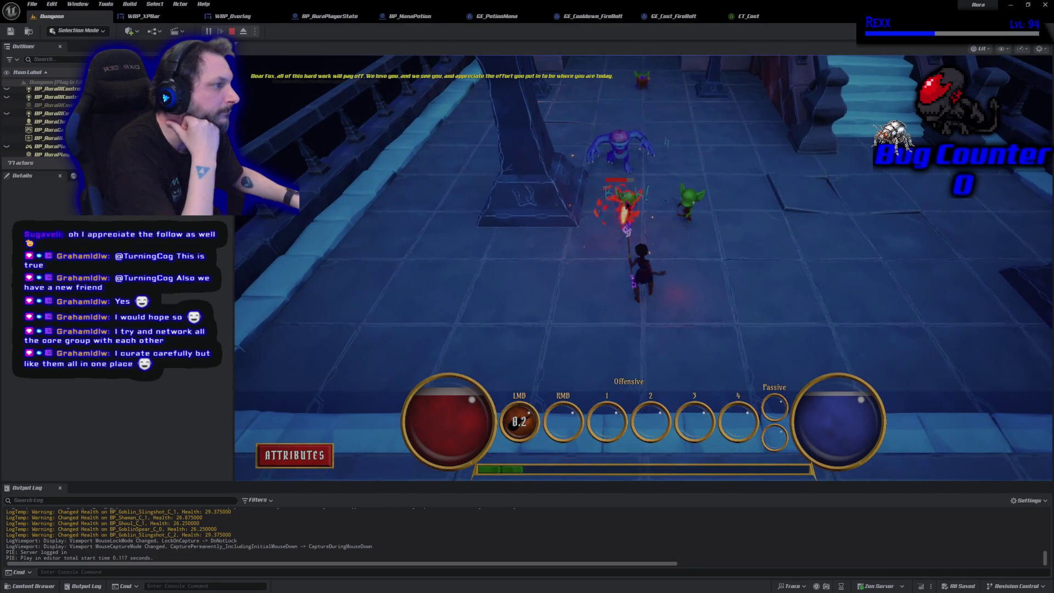
left_click(696, 270)
left_click(696, 270)
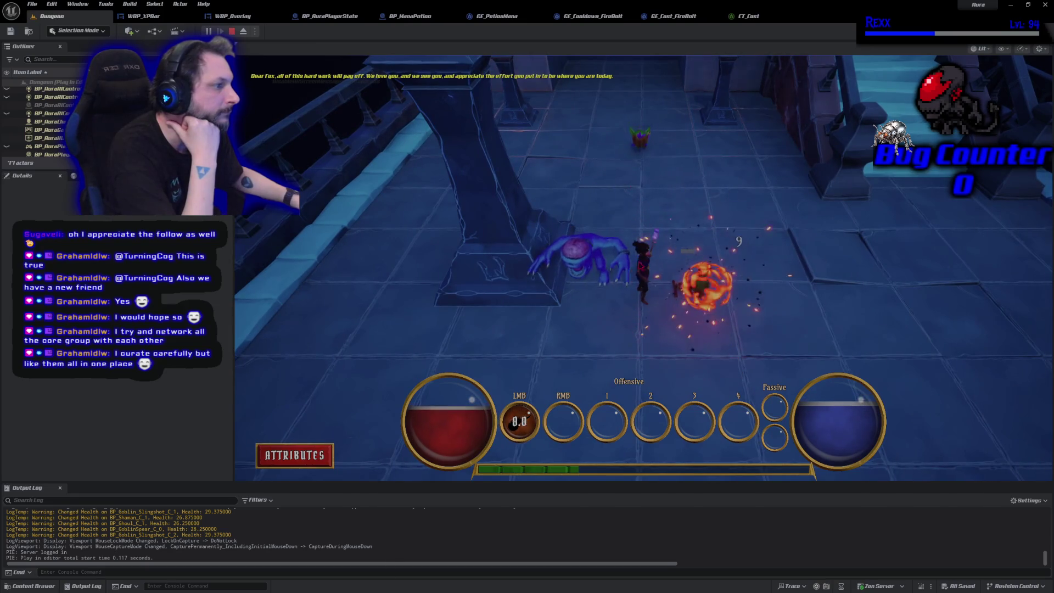
left_click(599, 278)
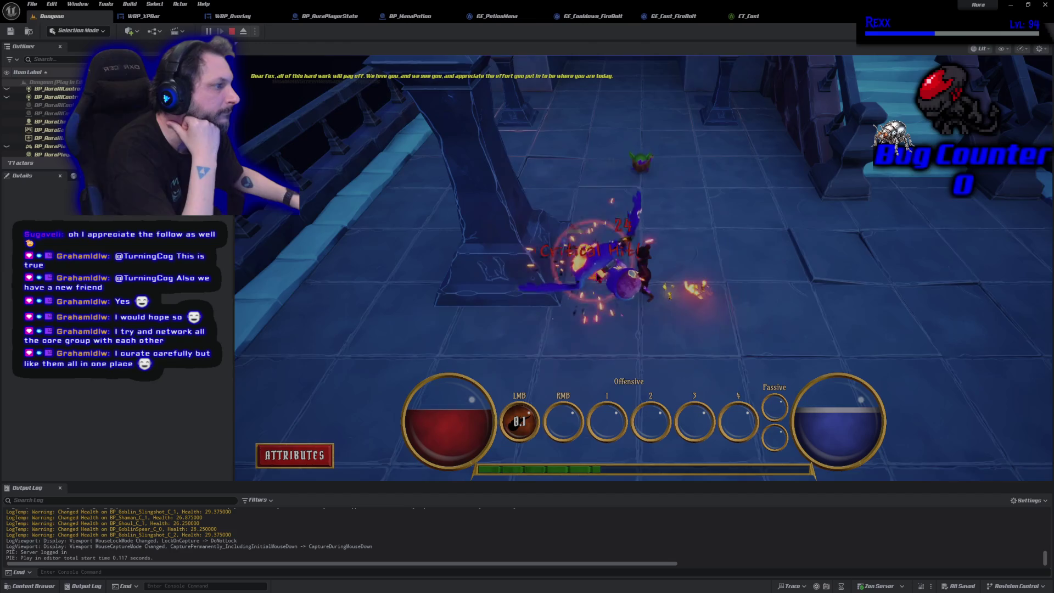
- Run up the staircase, collect the Health Crystal, and head toward the demons
left_click(688, 169)
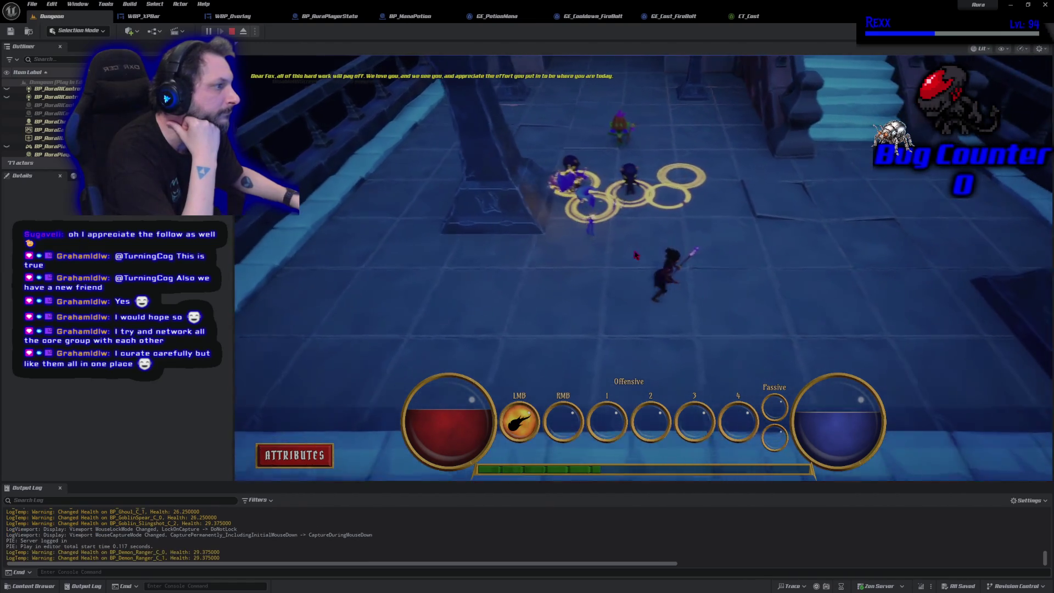
mouse_move(688, 168)
left_mouse_down()
mouse_move(714, 176)
mouse_move(614, 142)
mouse_move(705, 342)
left_mouse_up()
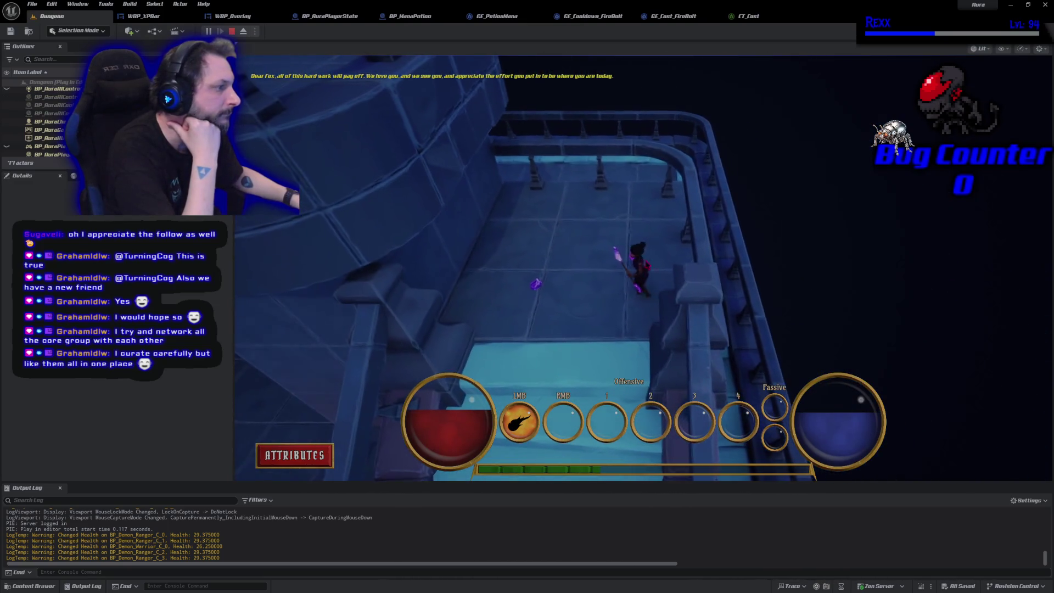
left_click(533, 328)
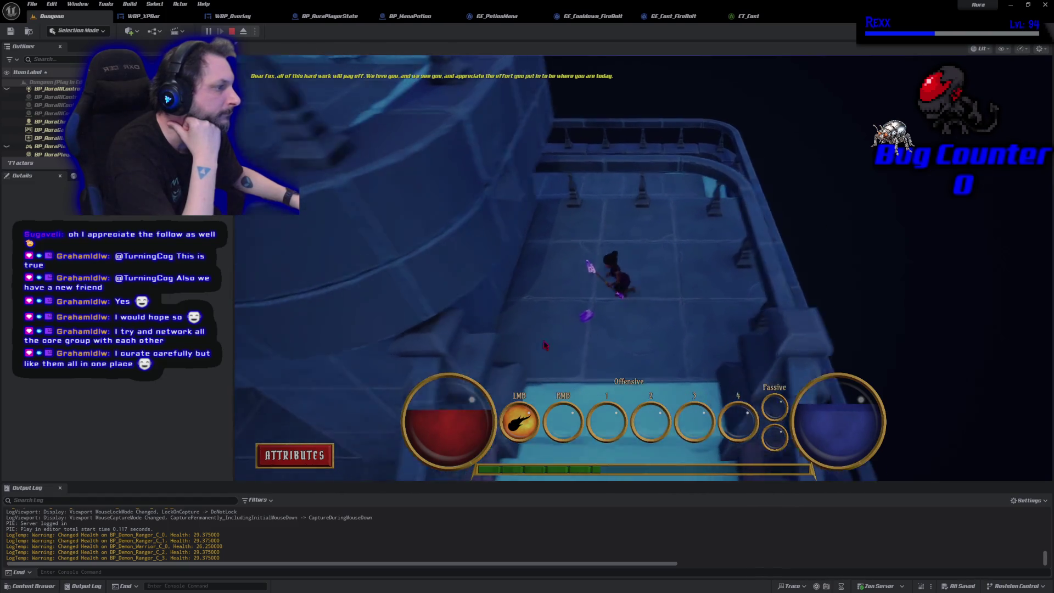
mouse_move(670, 351)
left_mouse_down()
mouse_move(636, 353)
mouse_move(549, 291)
mouse_move(416, 234)
mouse_move(646, 185)
mouse_move(577, 192)
mouse_move(582, 275)
mouse_move(720, 332)
mouse_move(697, 270)
mouse_move(621, 417)
mouse_move(590, 439)
mouse_move(619, 466)
mouse_move(858, 277)
left_mouse_up()
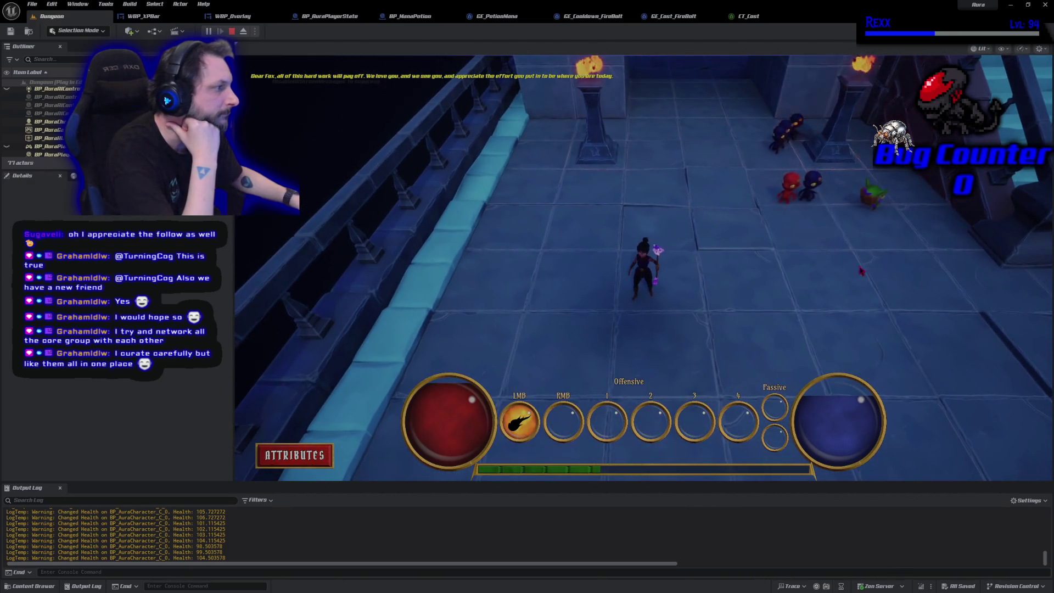
- Enter the enemy room and fireball the demons while dodging left and right
left_click_drag(824, 316, 756, 324)
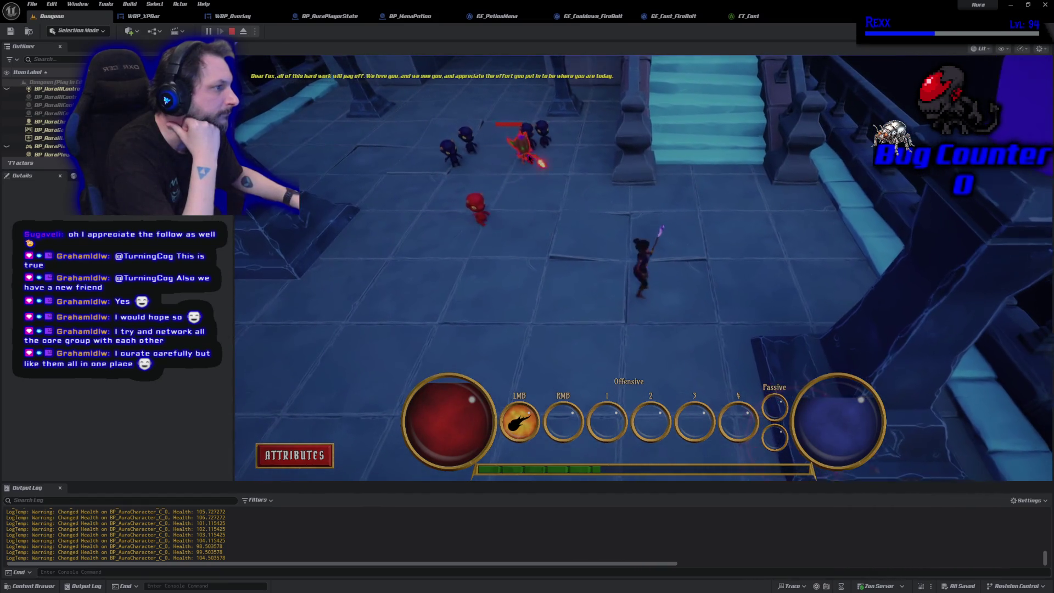
left_click(538, 156)
left_click(538, 157)
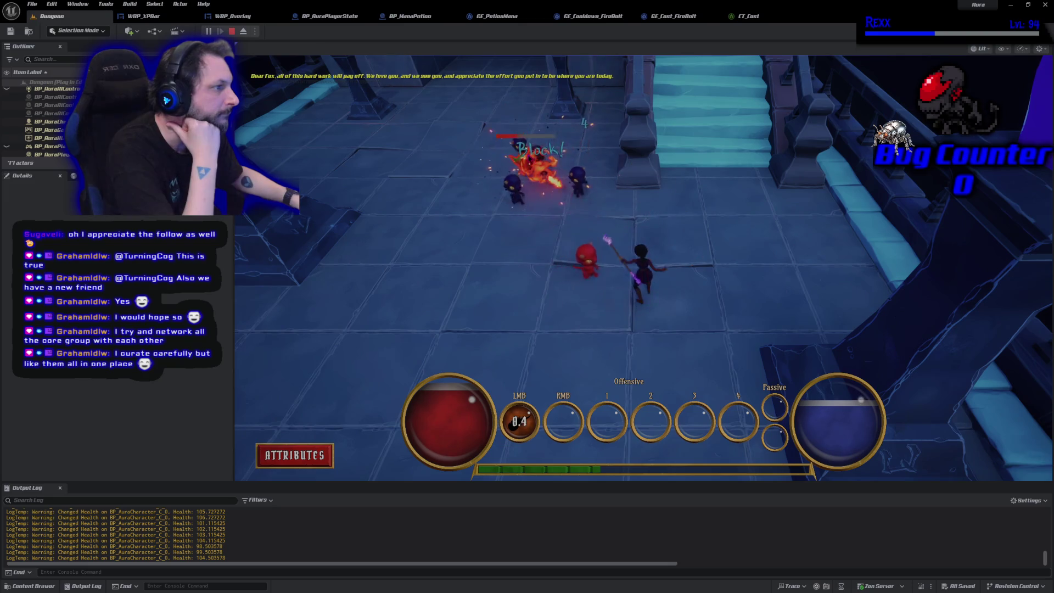
left_click(708, 268)
left_click(694, 231)
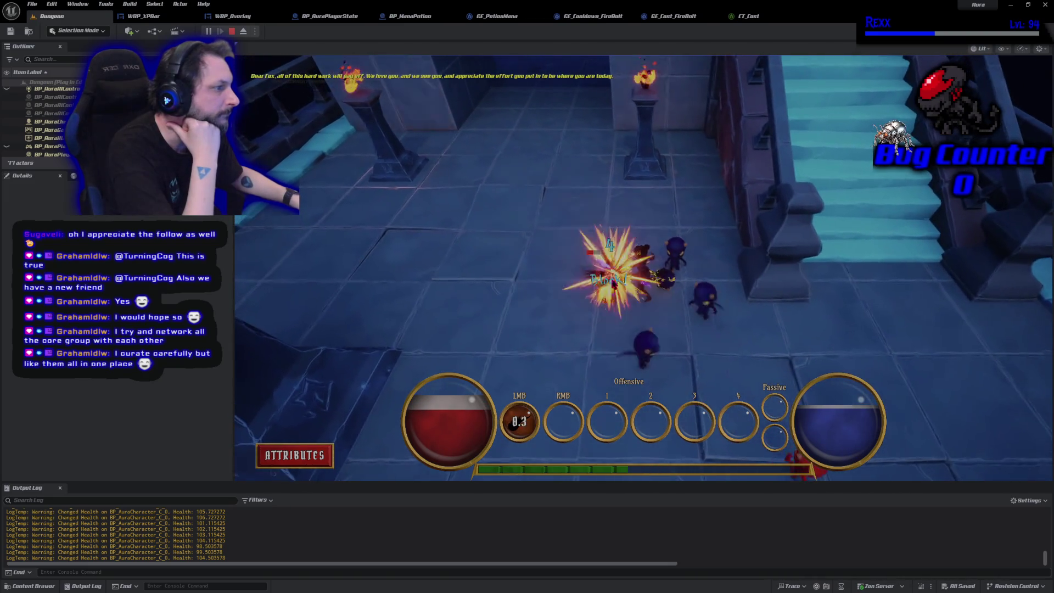
left_click(562, 307)
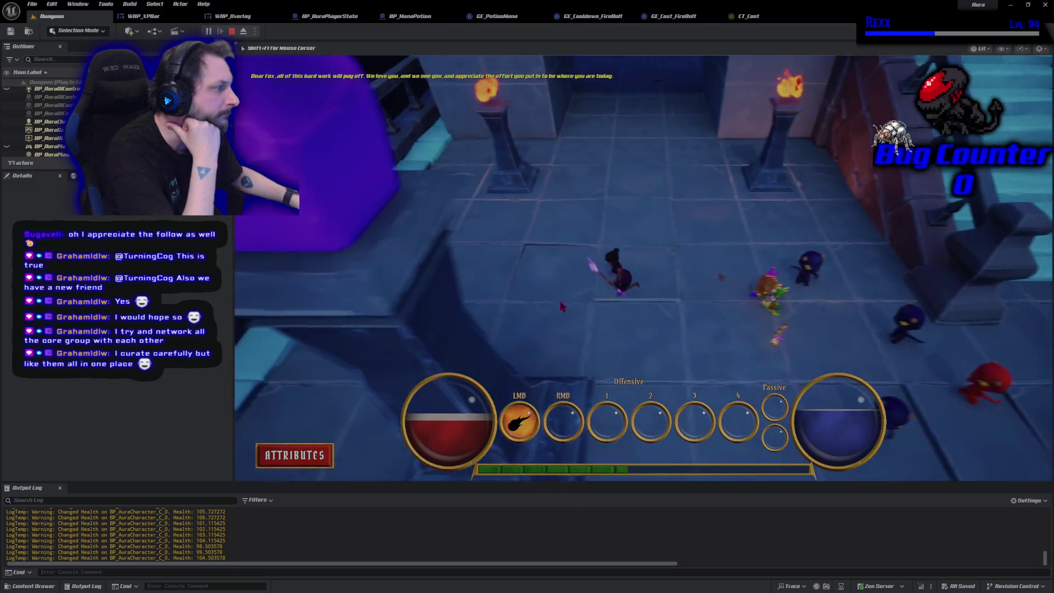
left_click(693, 300)
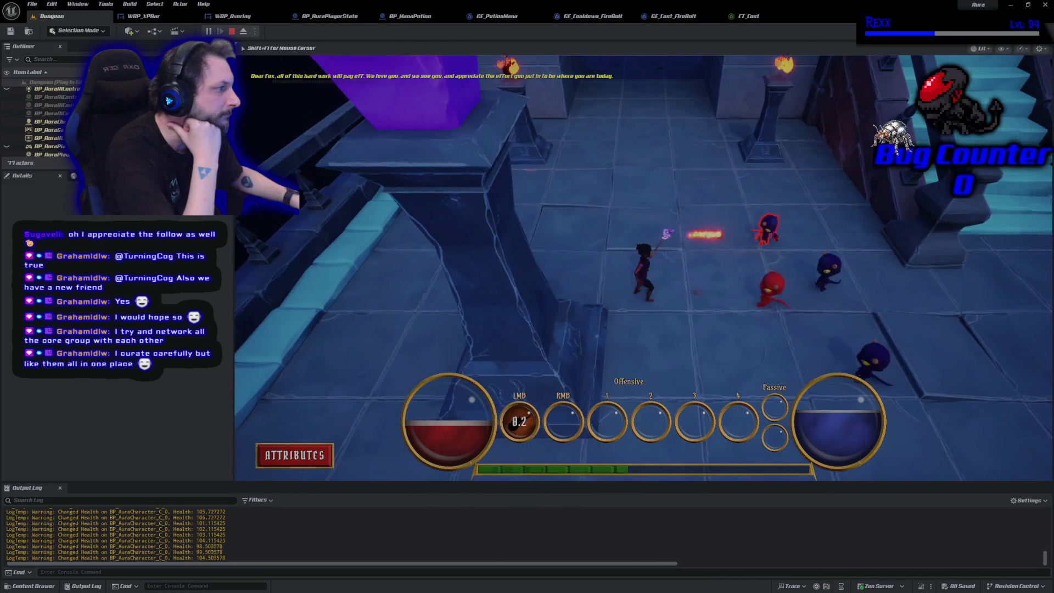
left_click(702, 315)
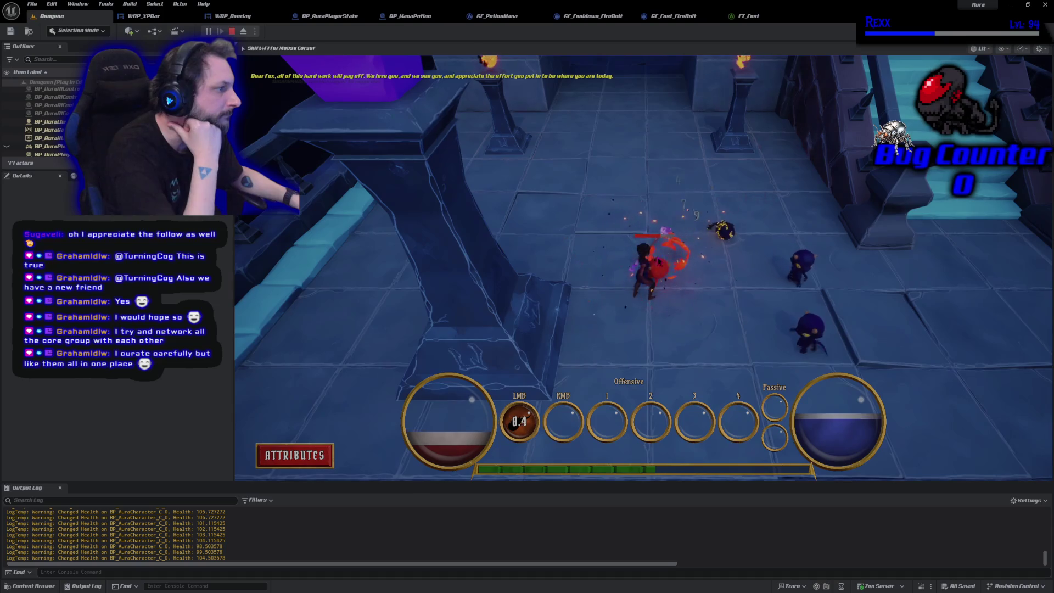
- Run through the dungeon past the enemies, then stop the playtest
left_click(629, 194)
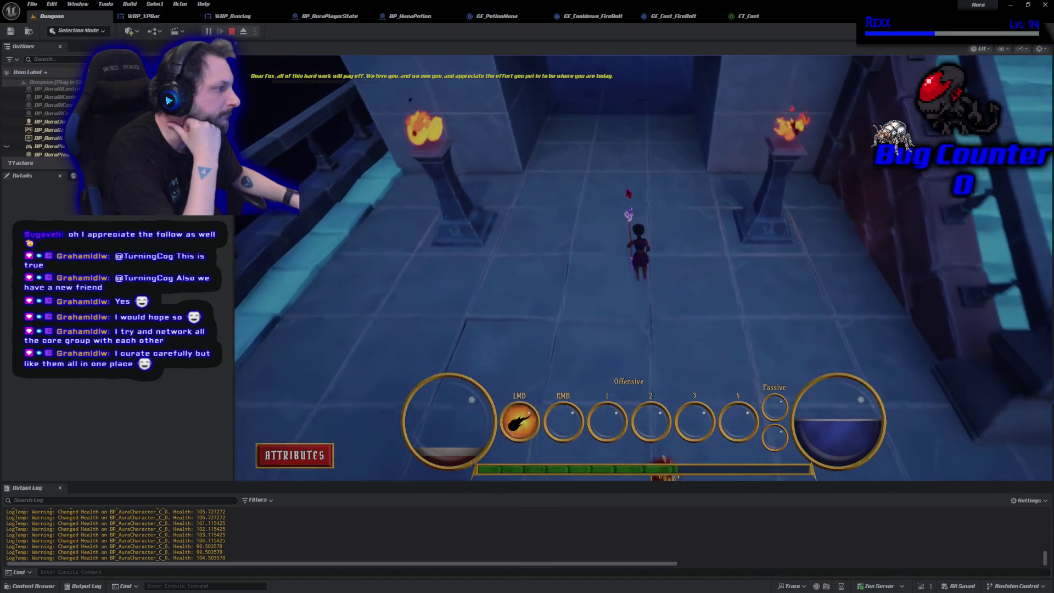
left_click(791, 291)
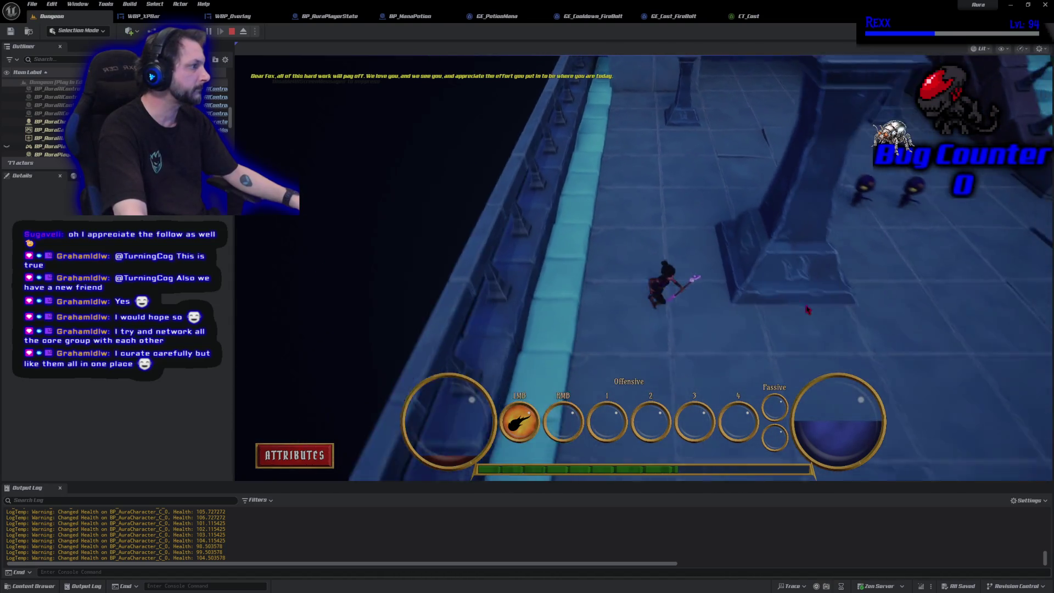
left_click(730, 231)
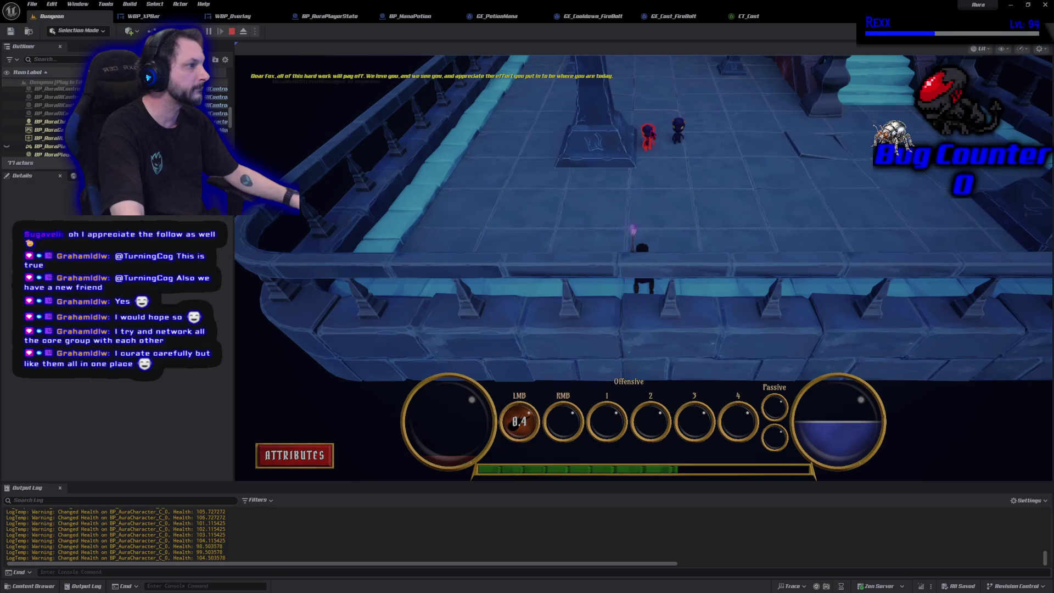
left_click(654, 145)
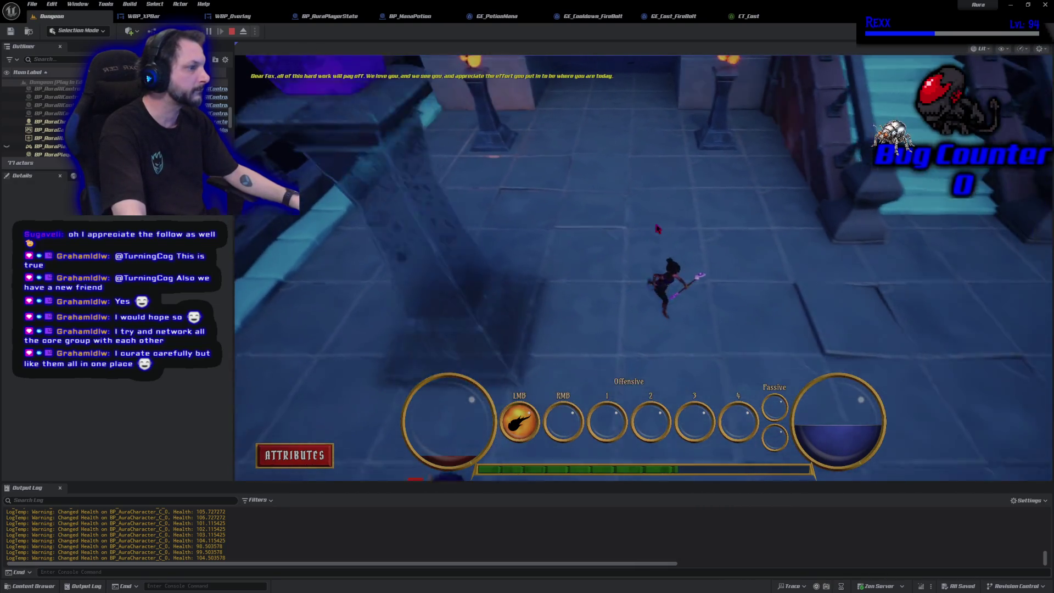
left_click(351, 236)
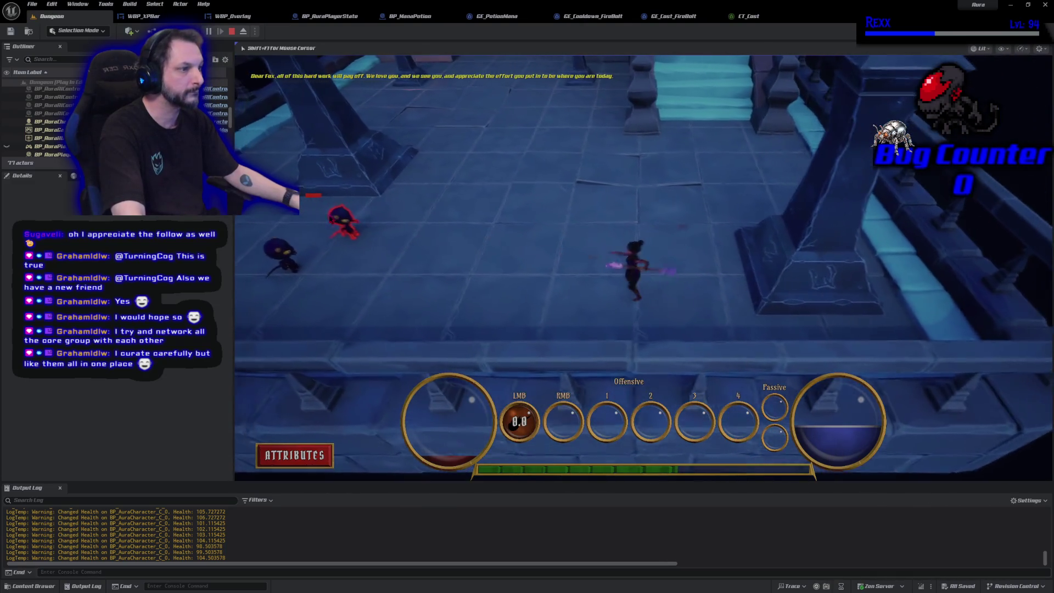
left_click(367, 228)
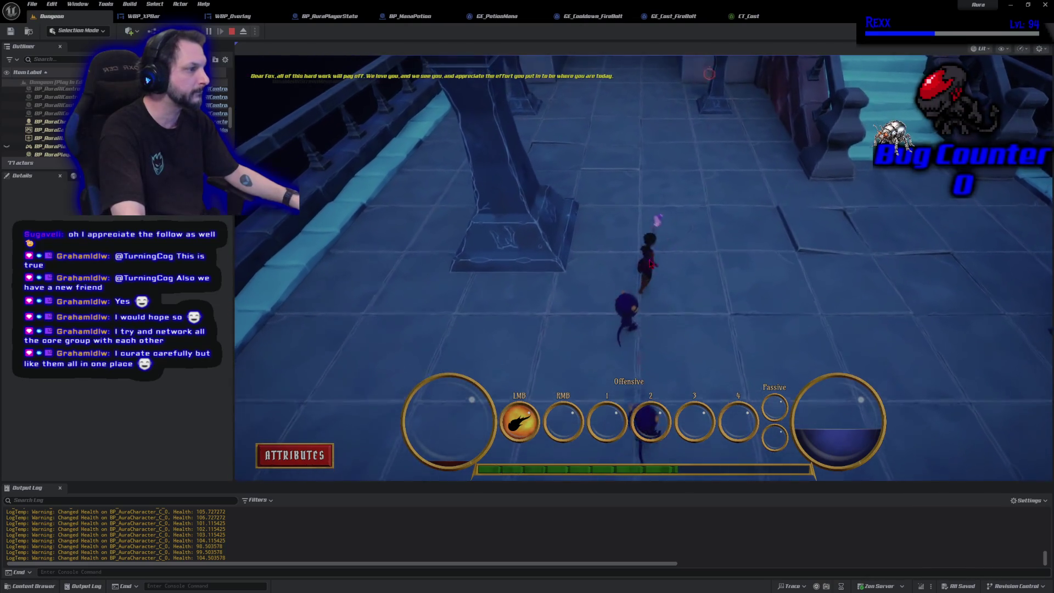
left_click(636, 266)
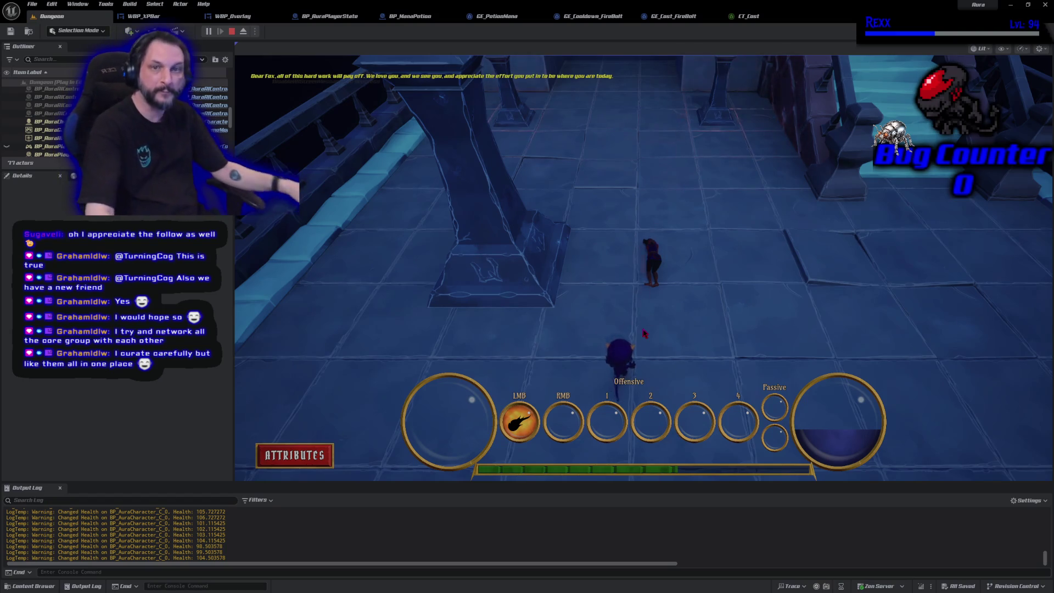
key("Escape")
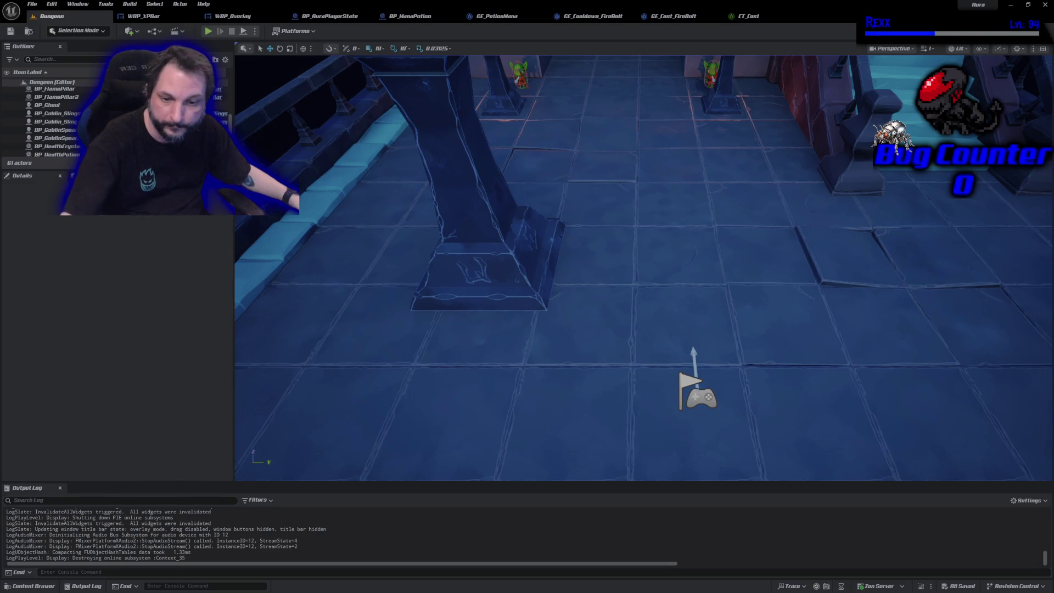
- Switch to GitHub Desktop showing the 16 changed files on Development
key("alt+Tab")
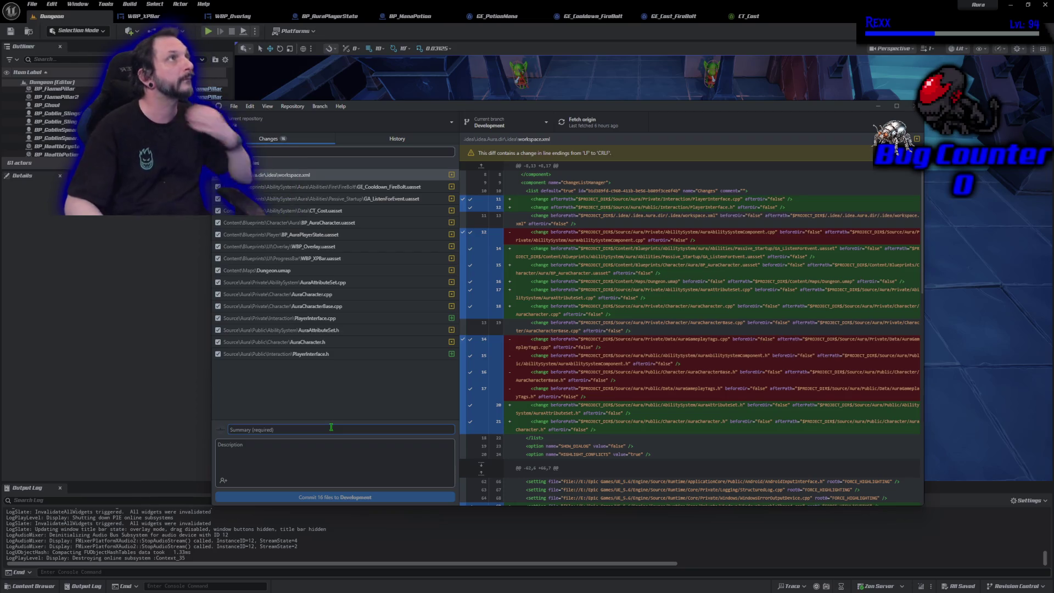
- Commit the 16 files to Development as 'Level Up Interface Function' and push to origin
type("Level Up Interface Function")
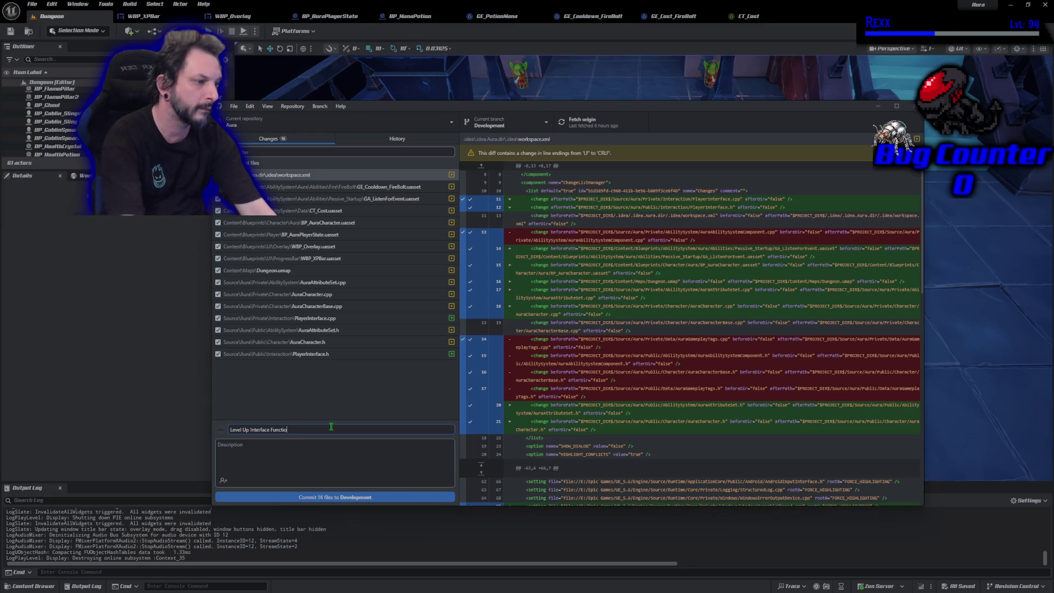
left_click(432, 498)
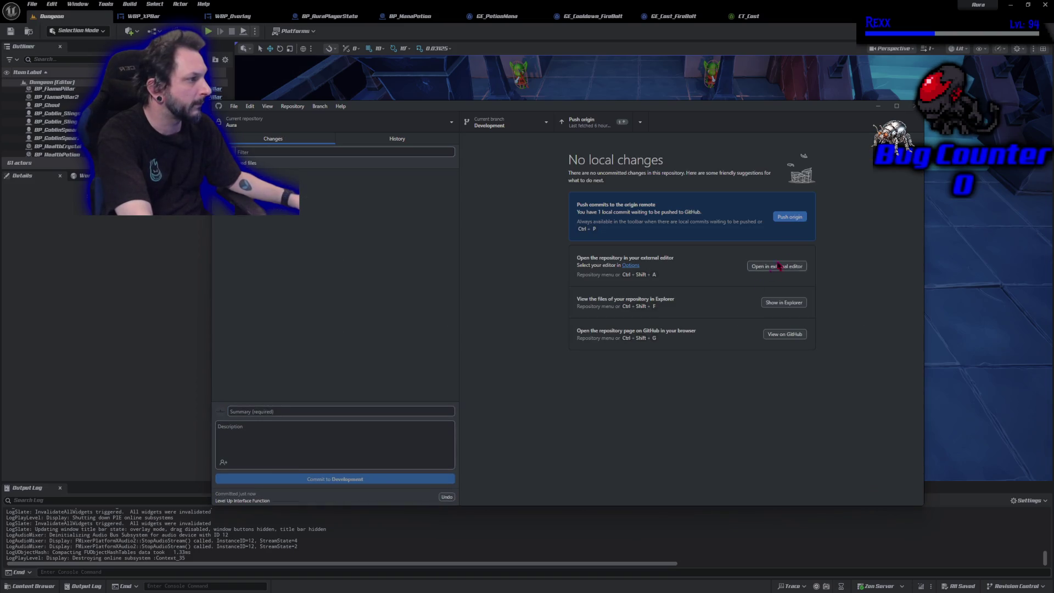
left_click(796, 218)
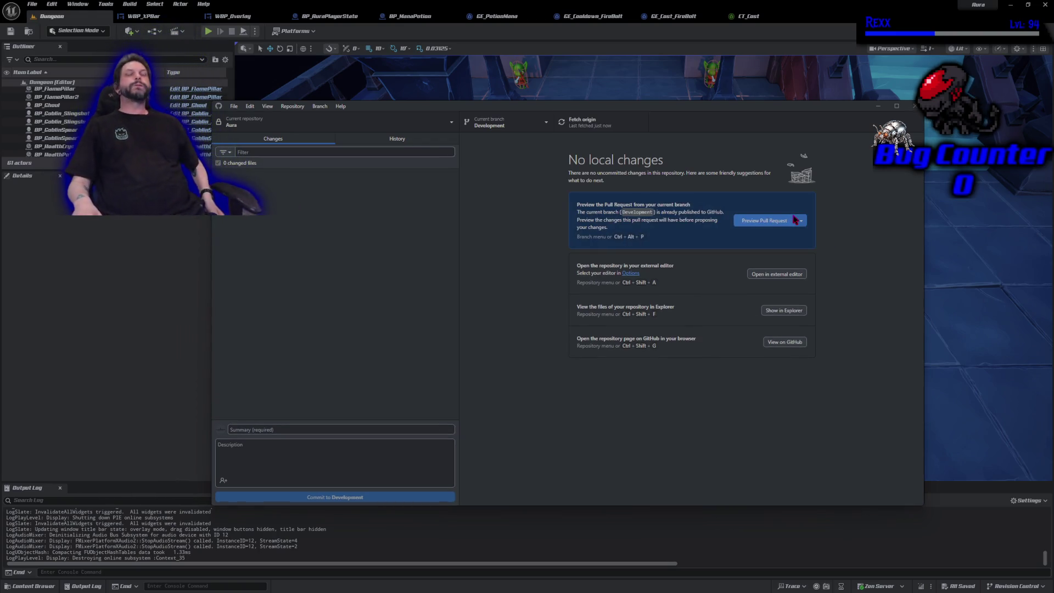
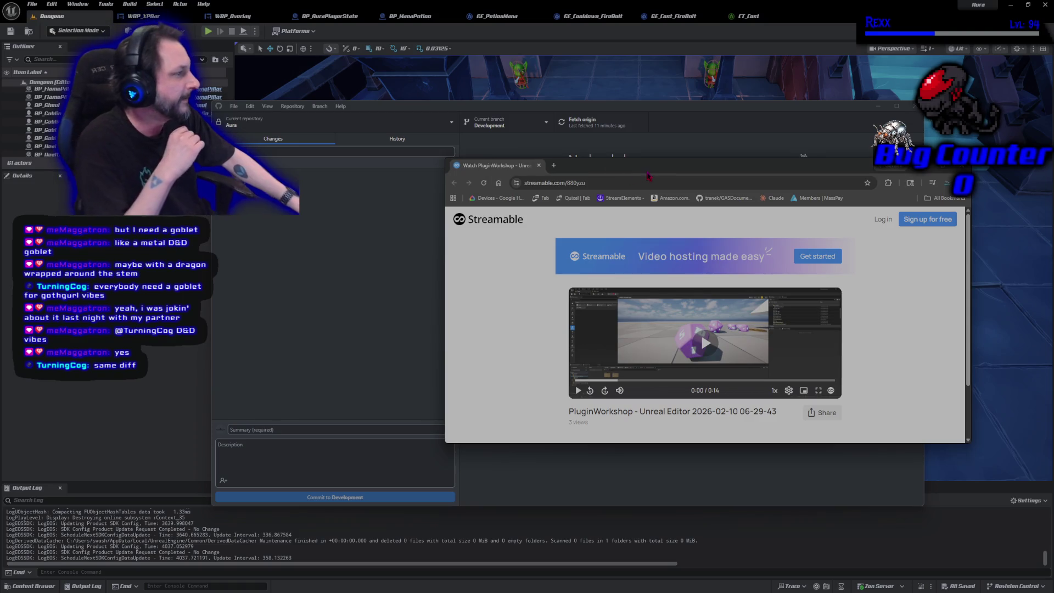
- Maximize the Streamable page showing the PluginWorkshop video over GitHub Desktop
double_click(649, 173)
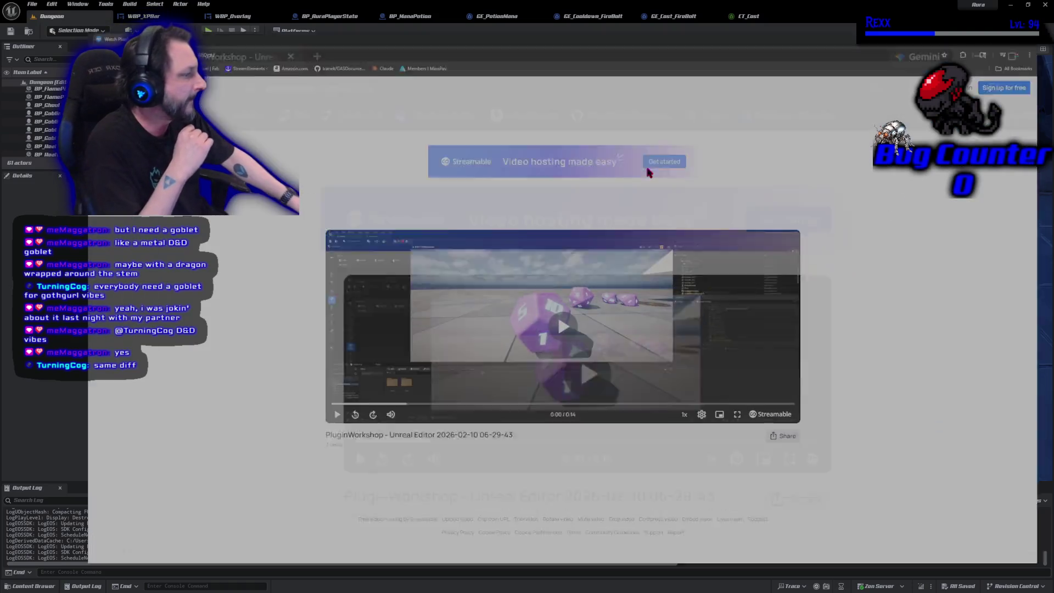
- Put the PluginWorkshop Streamable video into fullscreen and start playing the 14-second dice clip
left_click(721, 424)
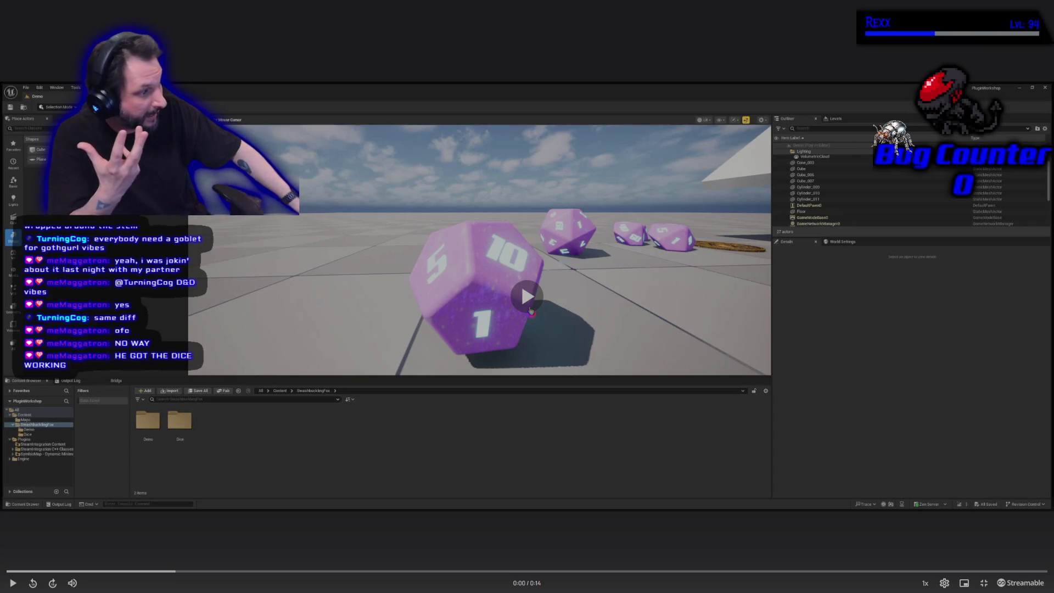
left_click(531, 311)
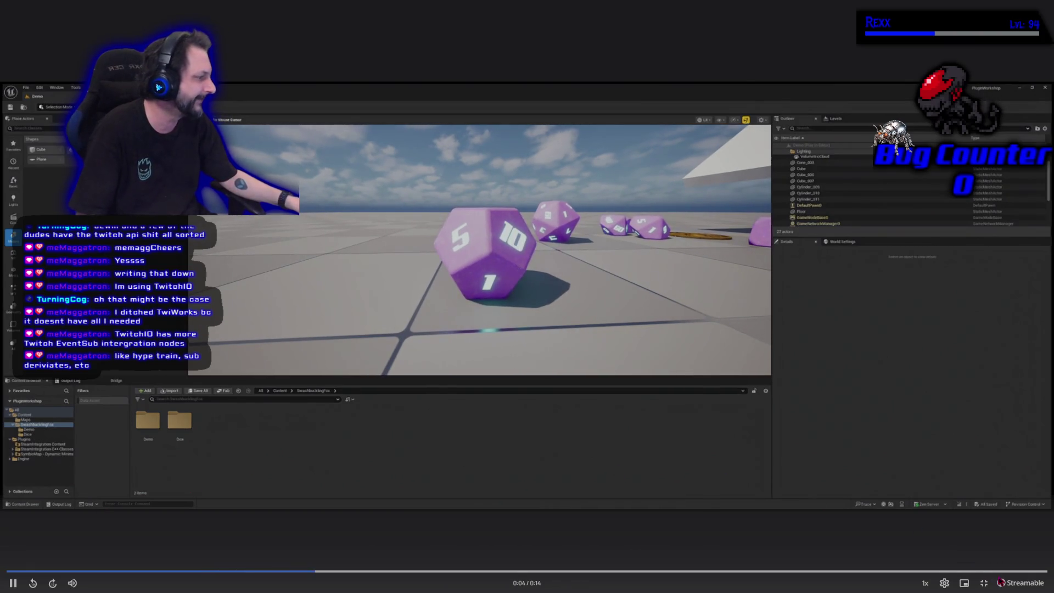
- Leave fullscreen playback of the PluginWorkshop Streamable video
left_click(984, 583)
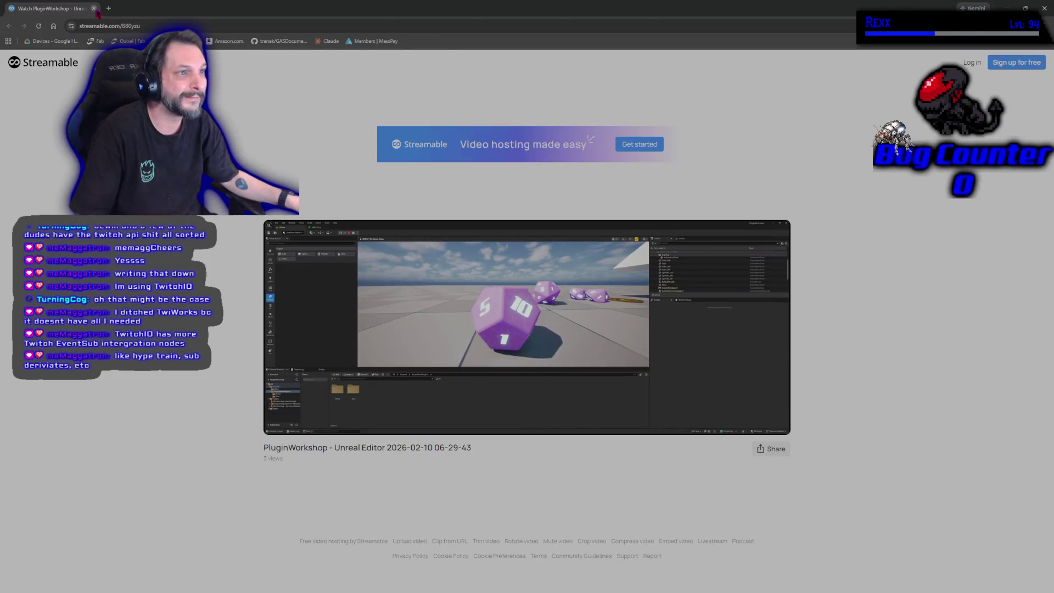
- Close the Streamable browser window to return to GitHub Desktop
left_click(95, 9)
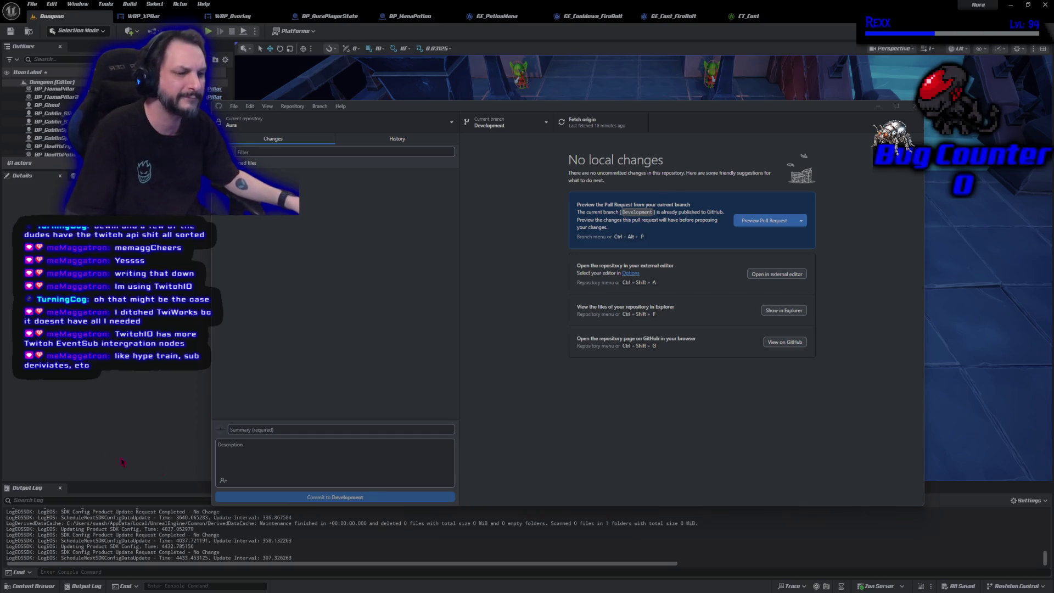
- Close GitHub Desktop, start Play-In-Editor, and firebolt the goblins ahead in the corridor
left_click(913, 106)
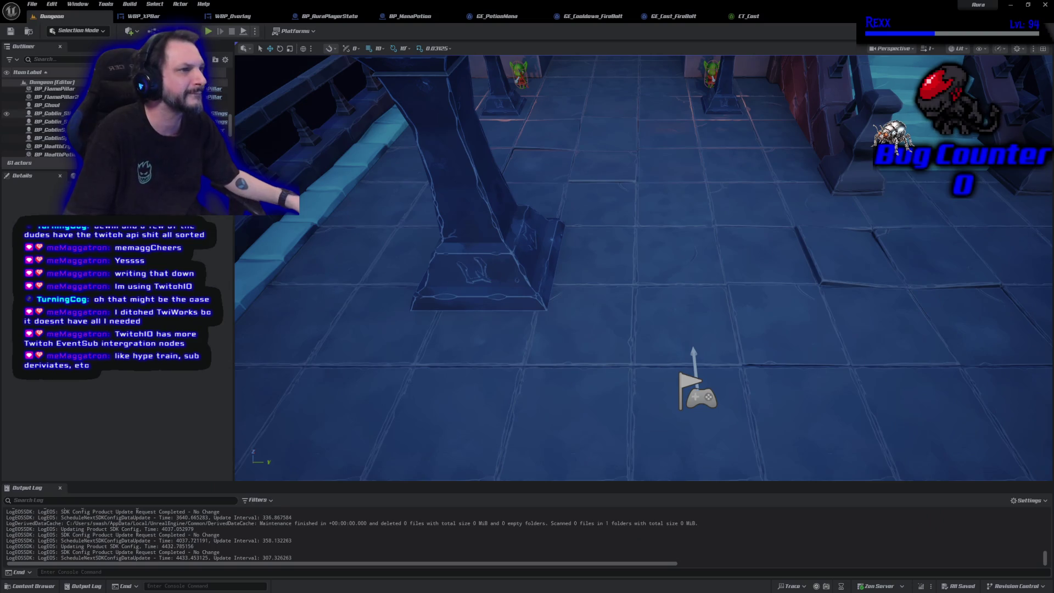
left_click(210, 31)
left_click(585, 150)
left_click(696, 132)
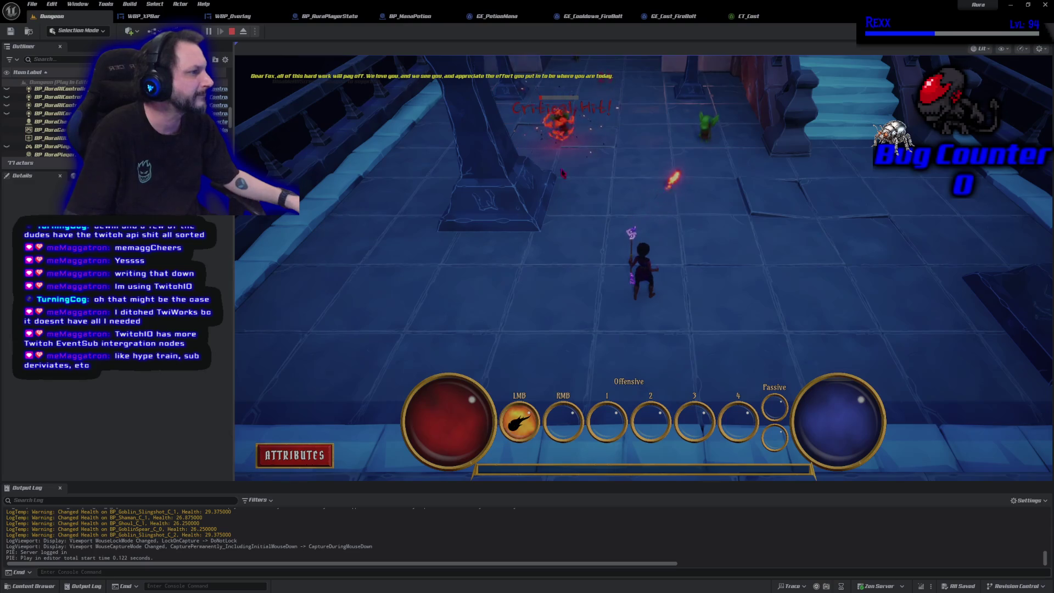
left_click(566, 118)
left_click(698, 140)
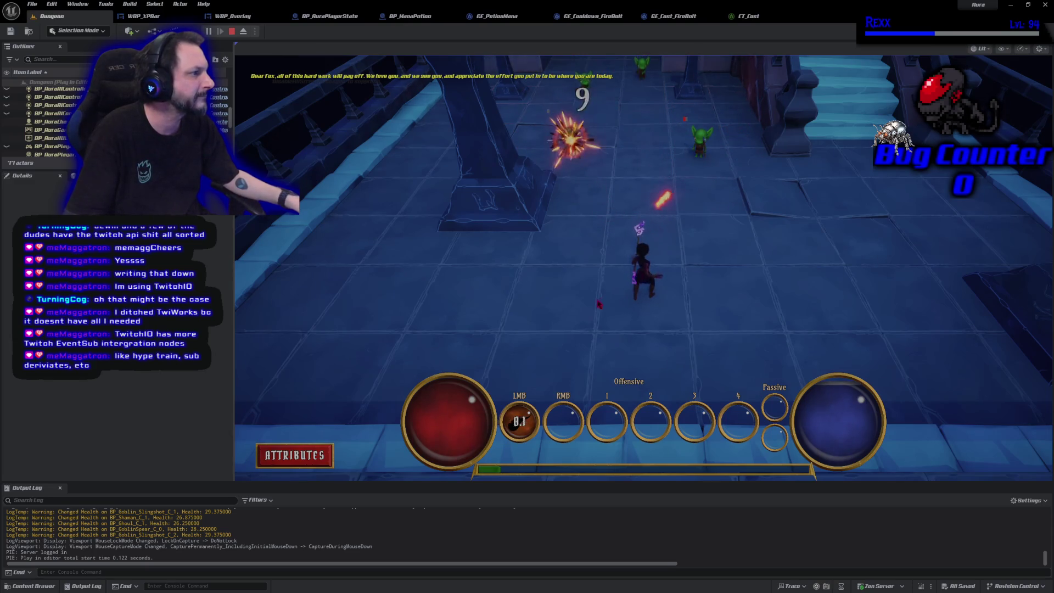
left_click(609, 148)
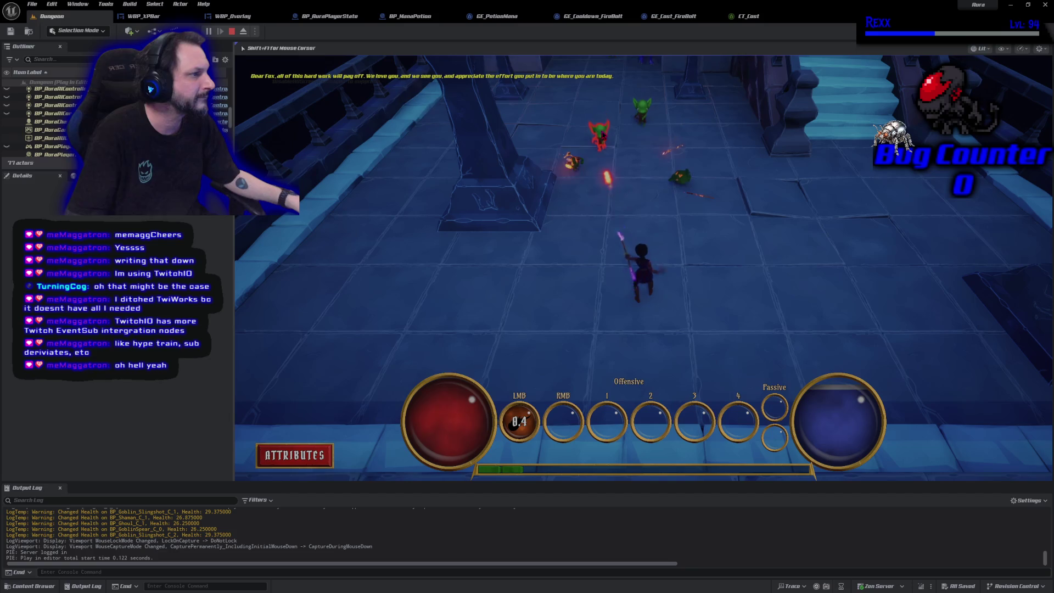
left_click(643, 164)
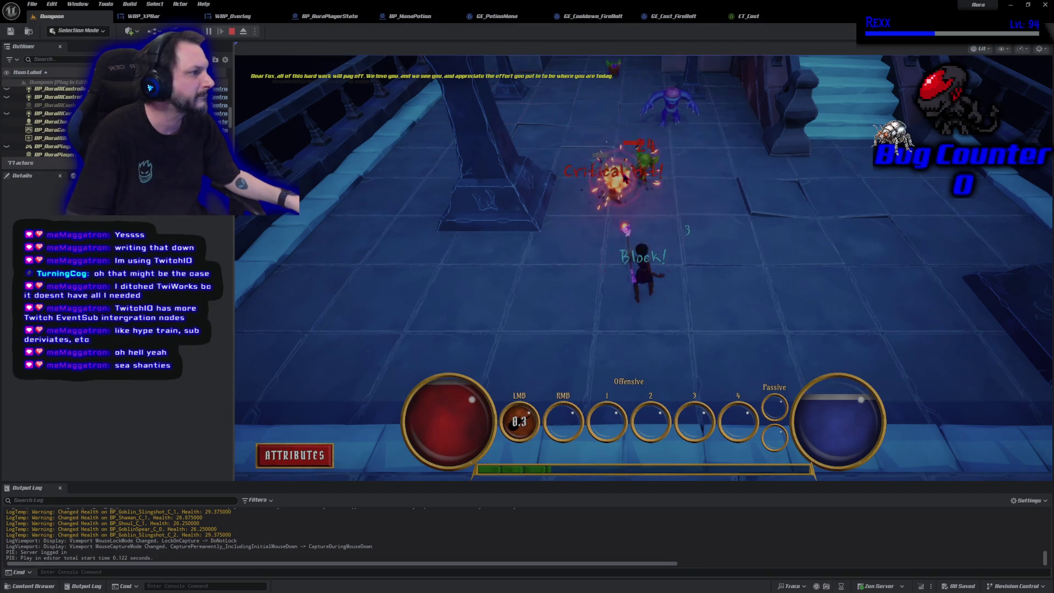
left_click(643, 181)
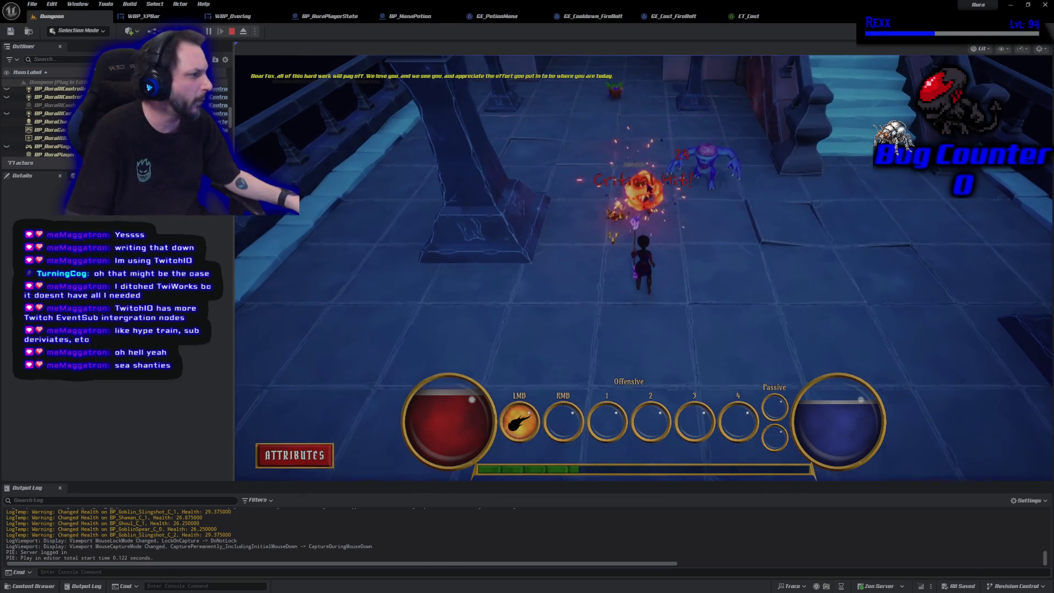
- Move Aura toward the stairs and into another area, firebolting the red demons there
left_click(720, 235)
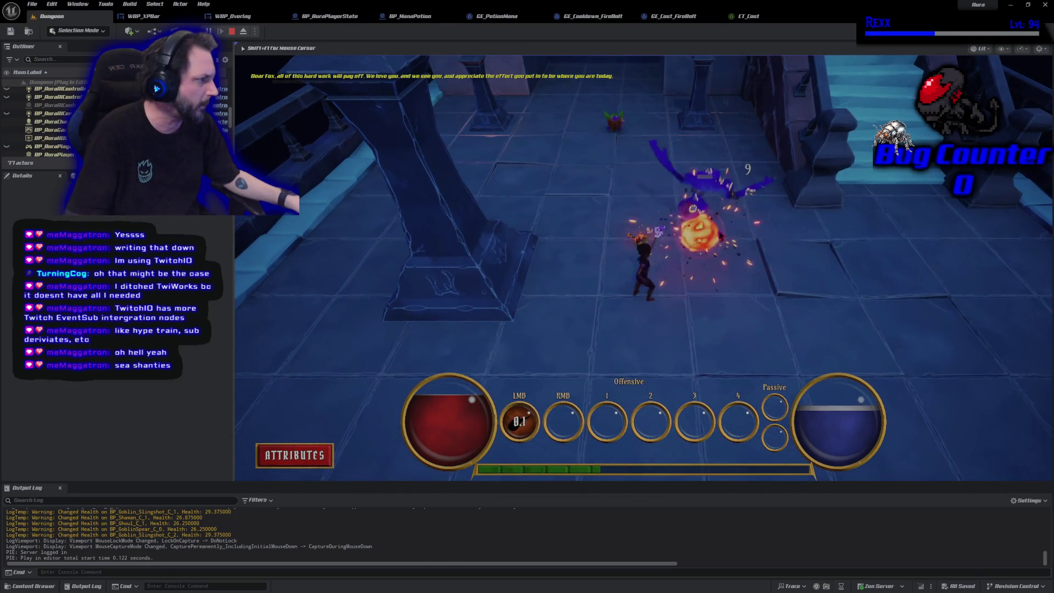
left_click(563, 166)
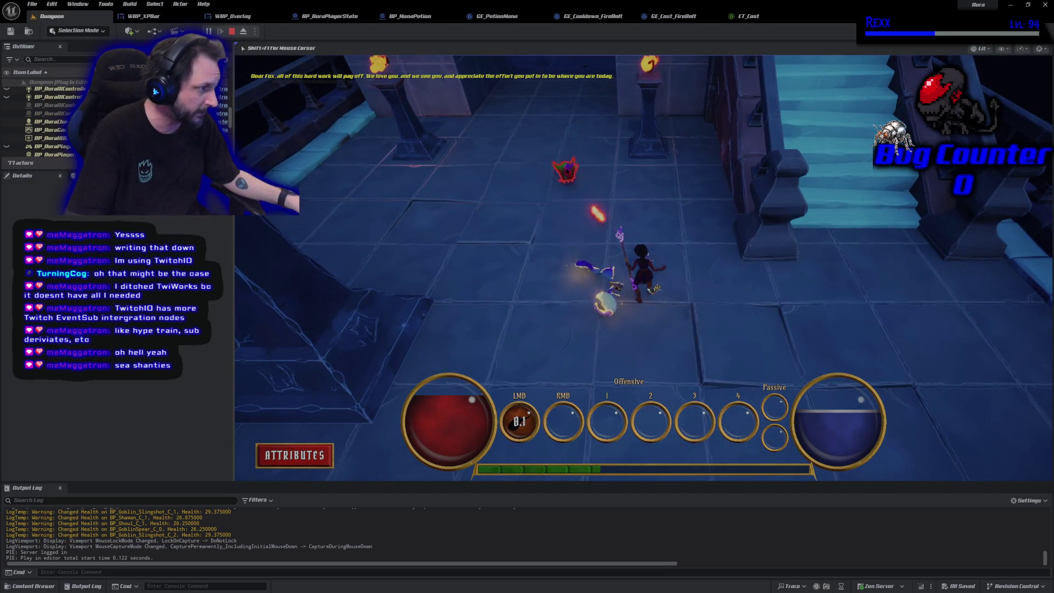
left_click(534, 266)
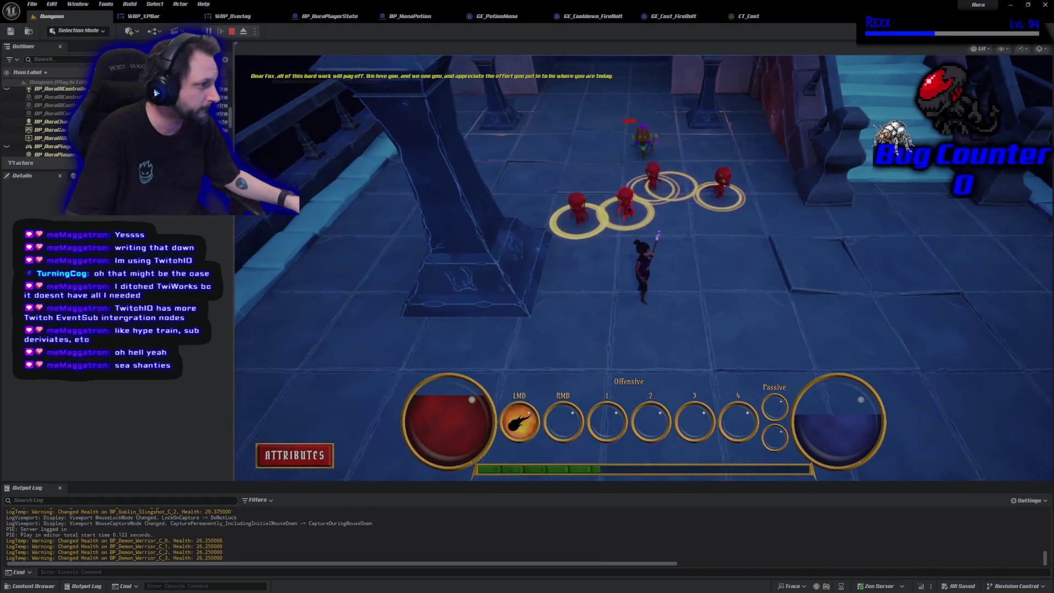
left_click(629, 214)
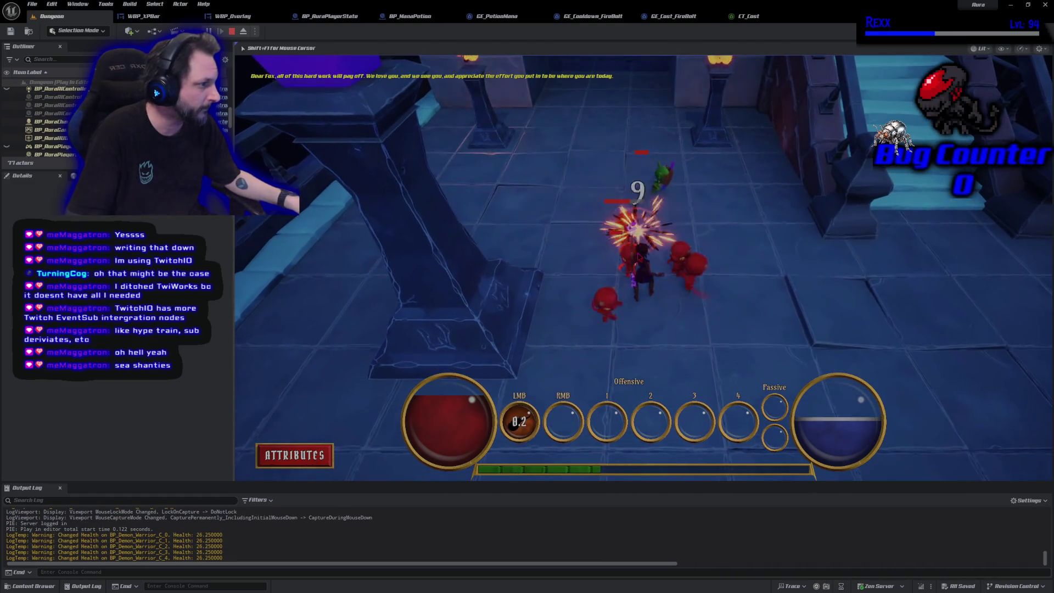
left_click(653, 261)
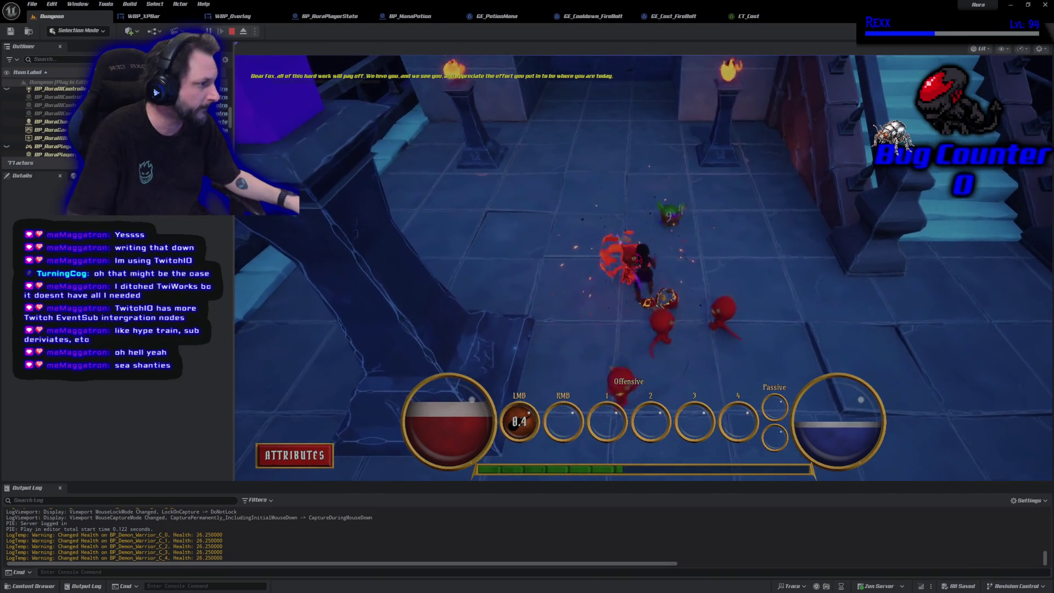
left_click(666, 329)
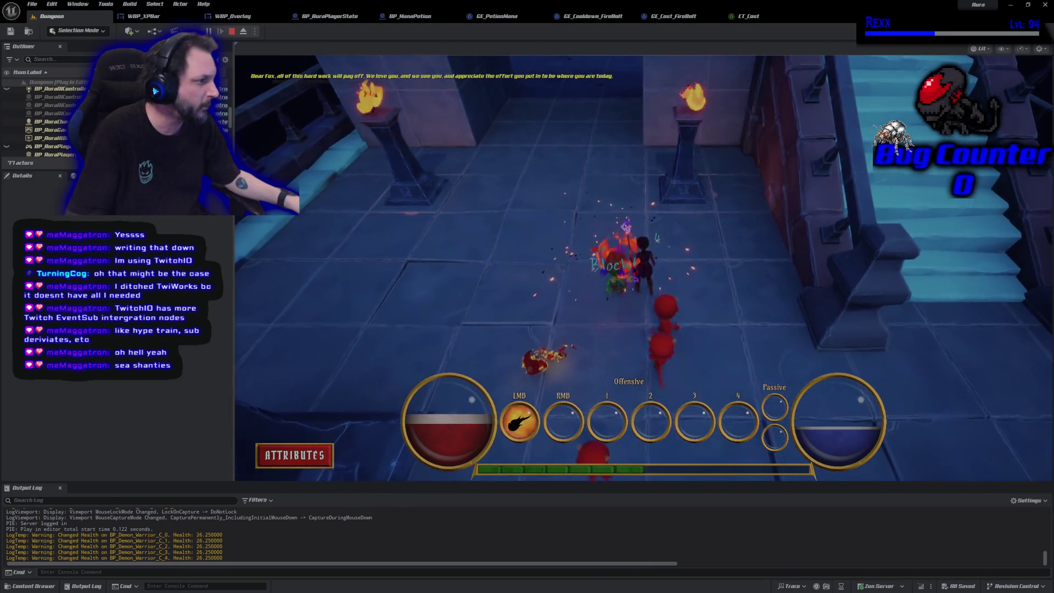
left_click(676, 309)
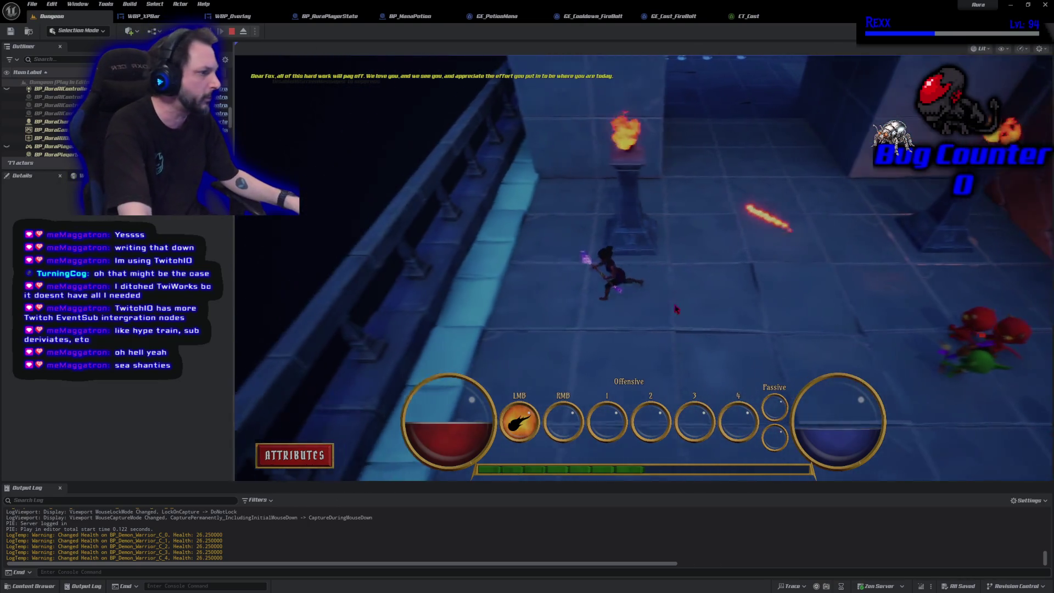
left_click(701, 180)
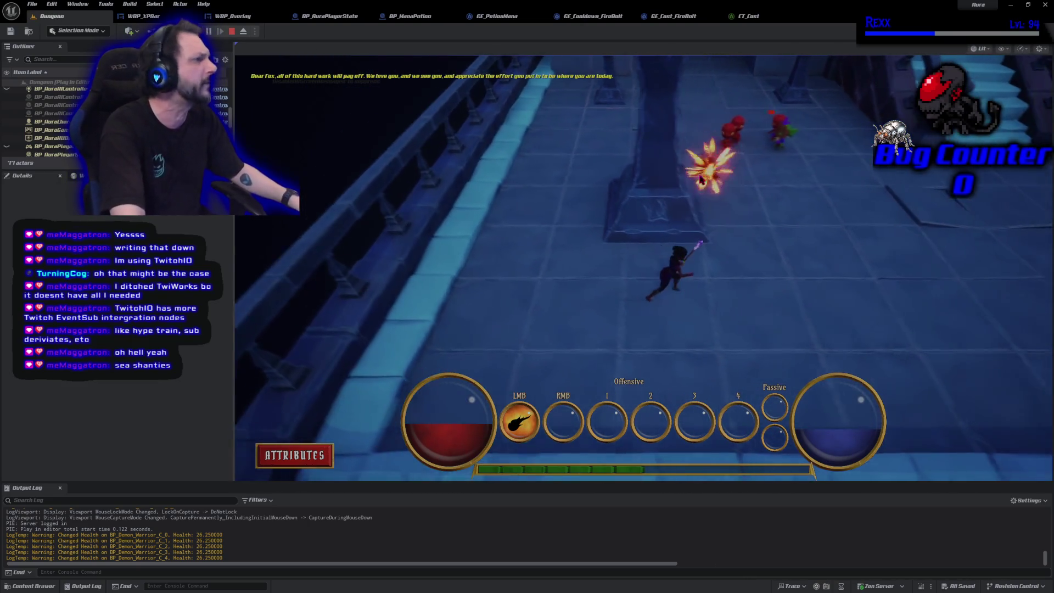
- Kite the approaching demons around the floor while launching firebolts at them
left_click(923, 329)
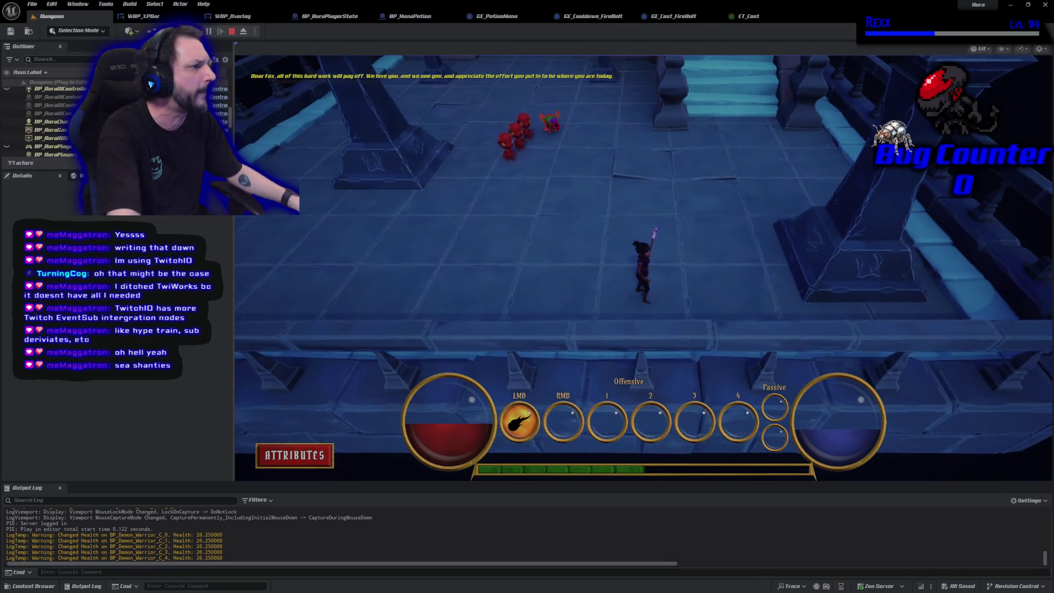
left_click(494, 329)
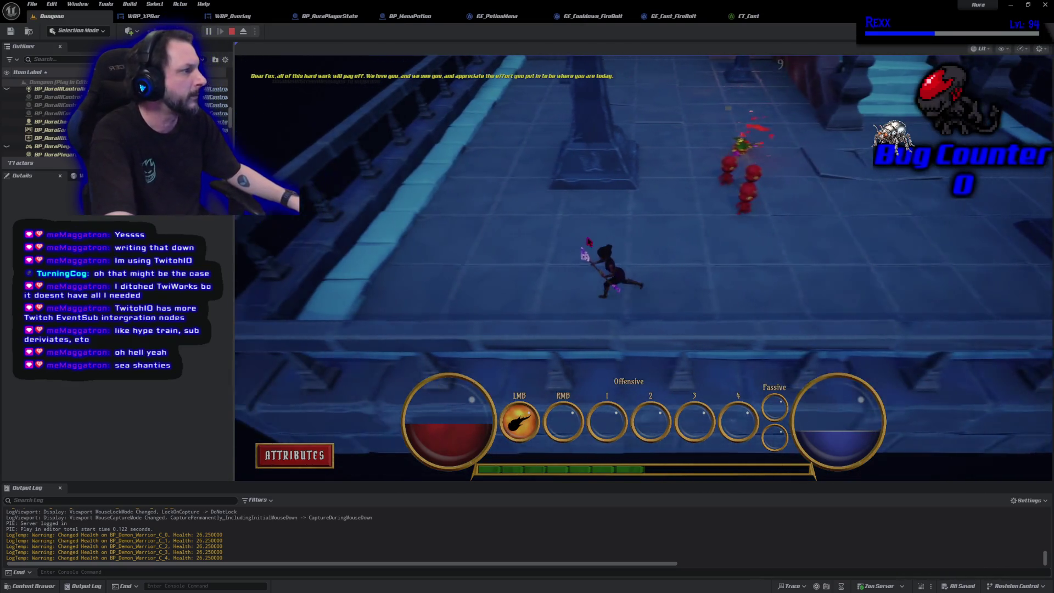
left_click(842, 223)
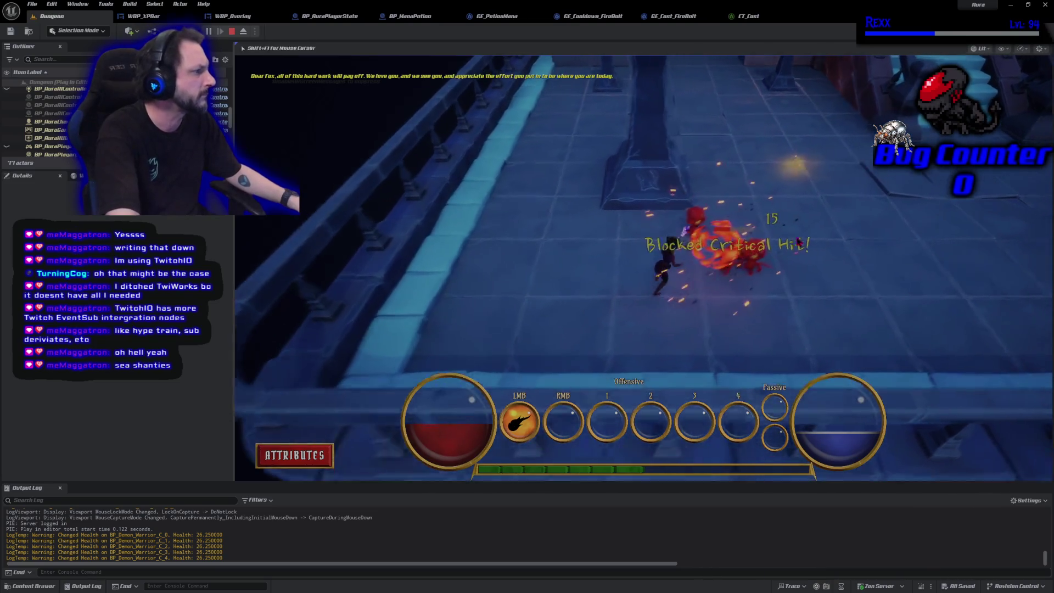
left_click(719, 260)
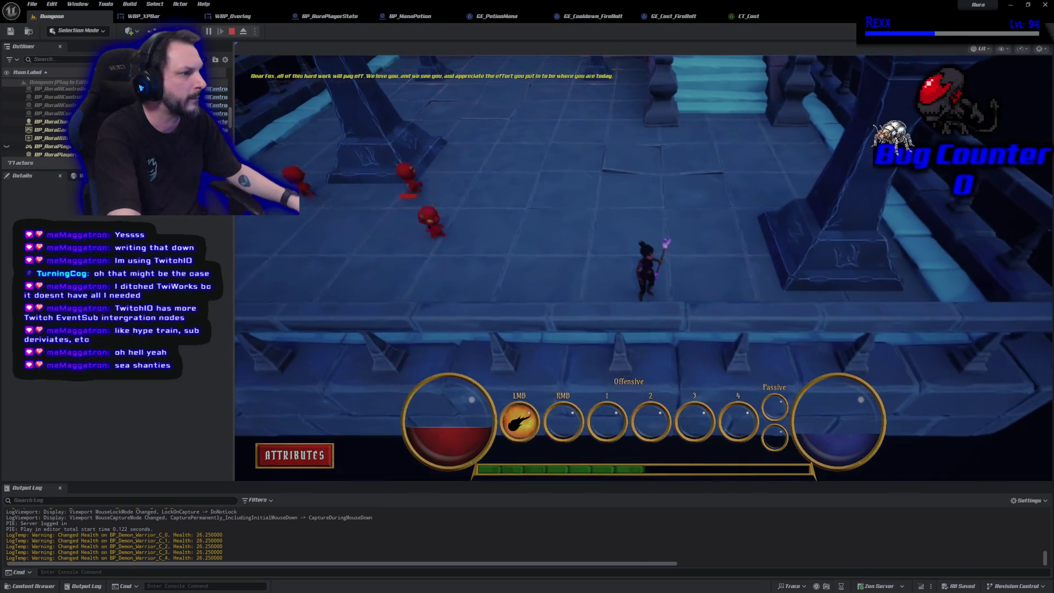
left_click(492, 265)
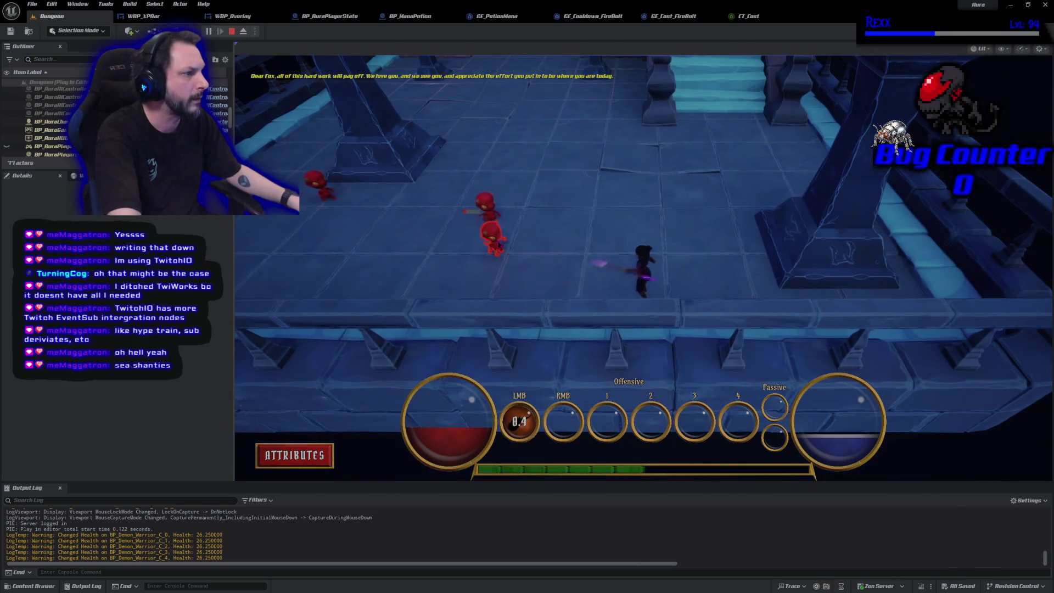
left_click(463, 236)
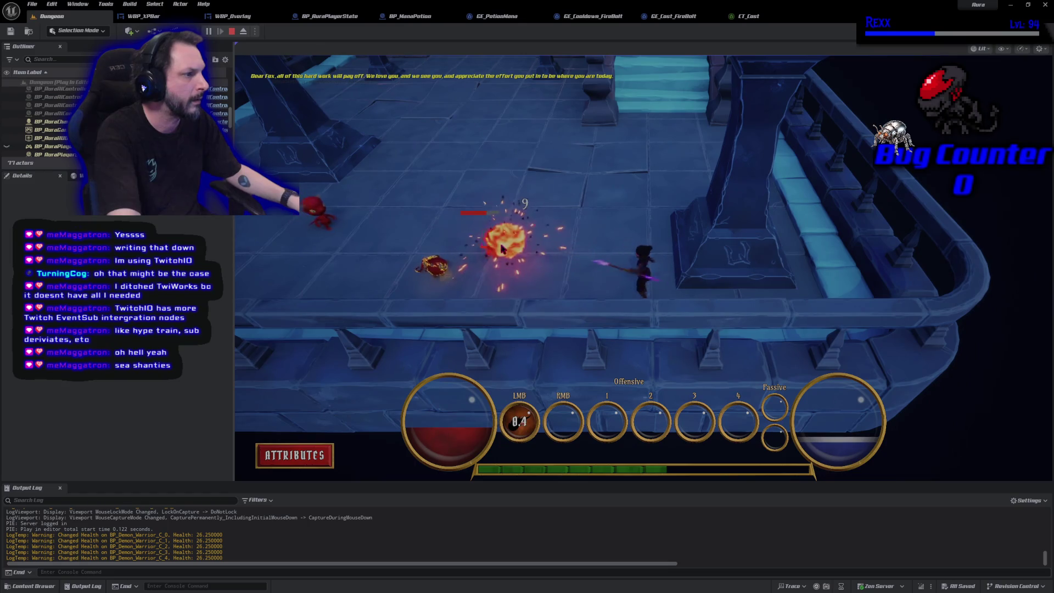
left_click(701, 312)
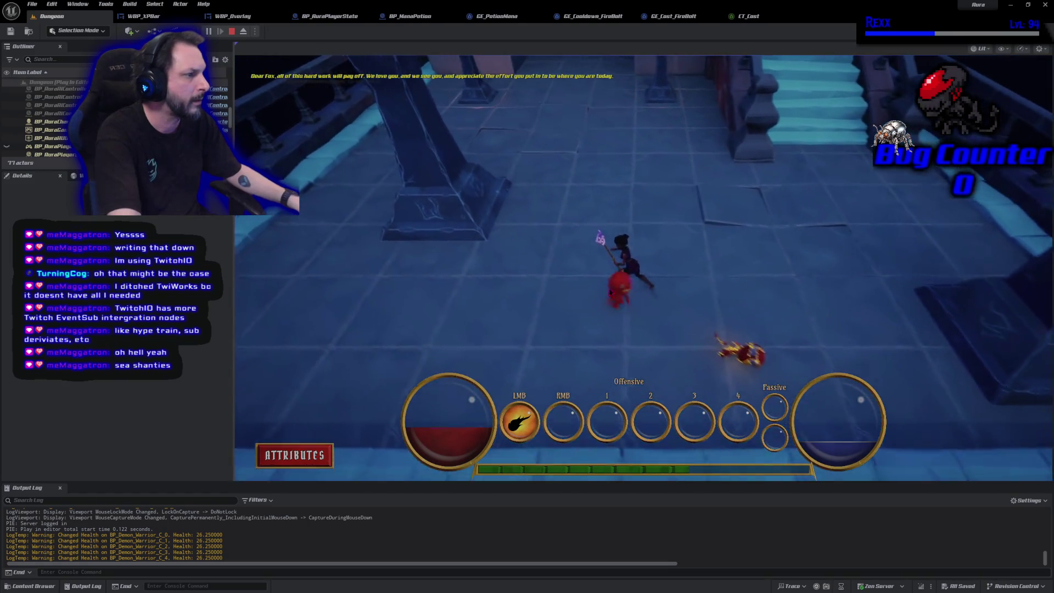
- Finish off the chasing demon with firebolts and run toward the torch pillars and corridor
left_click(653, 302)
left_click(666, 317)
left_click(632, 307)
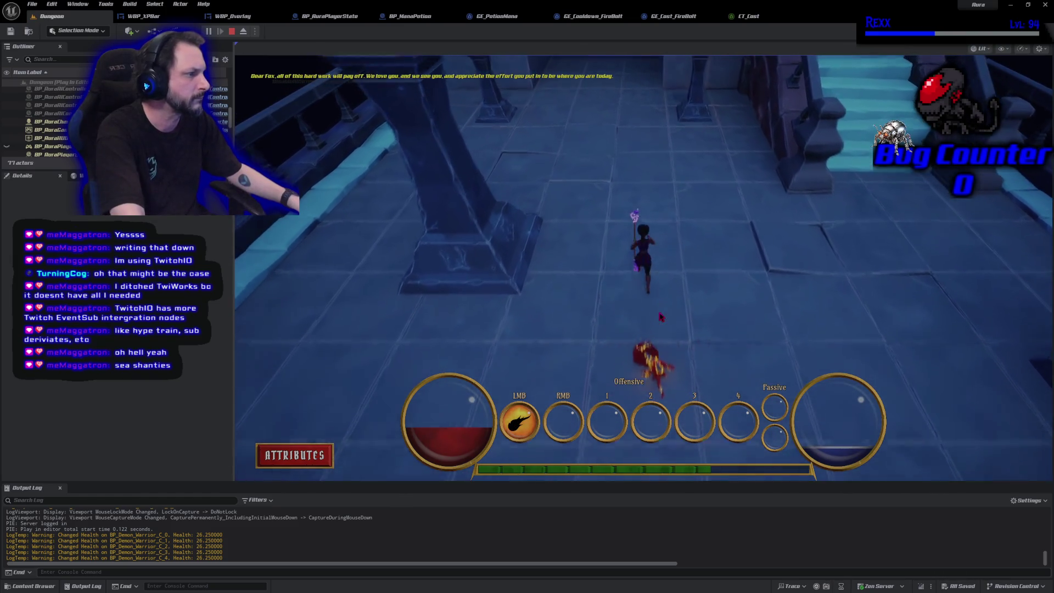
left_click(618, 275)
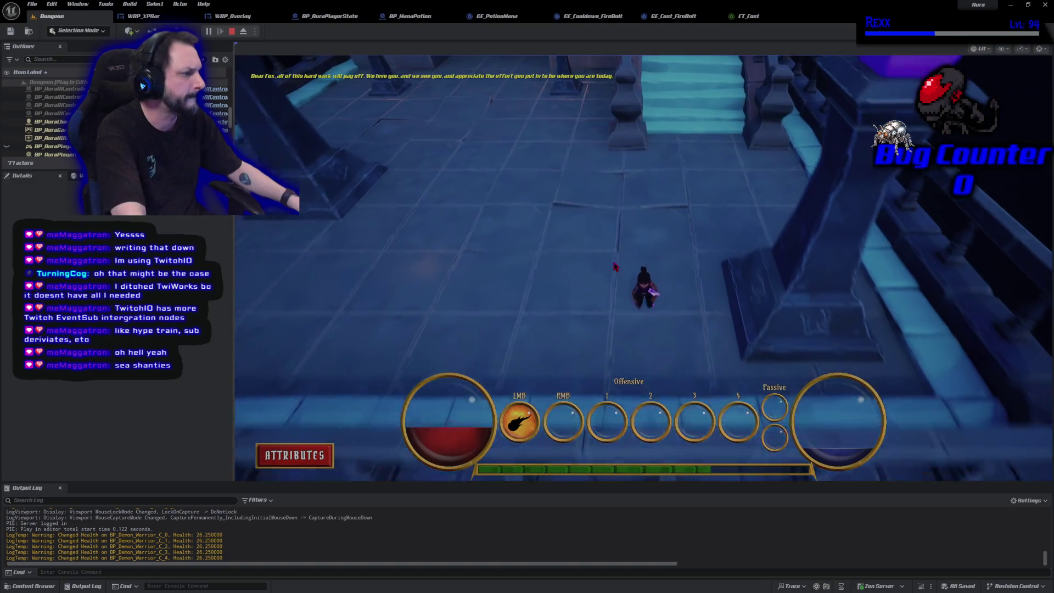
left_click(558, 220)
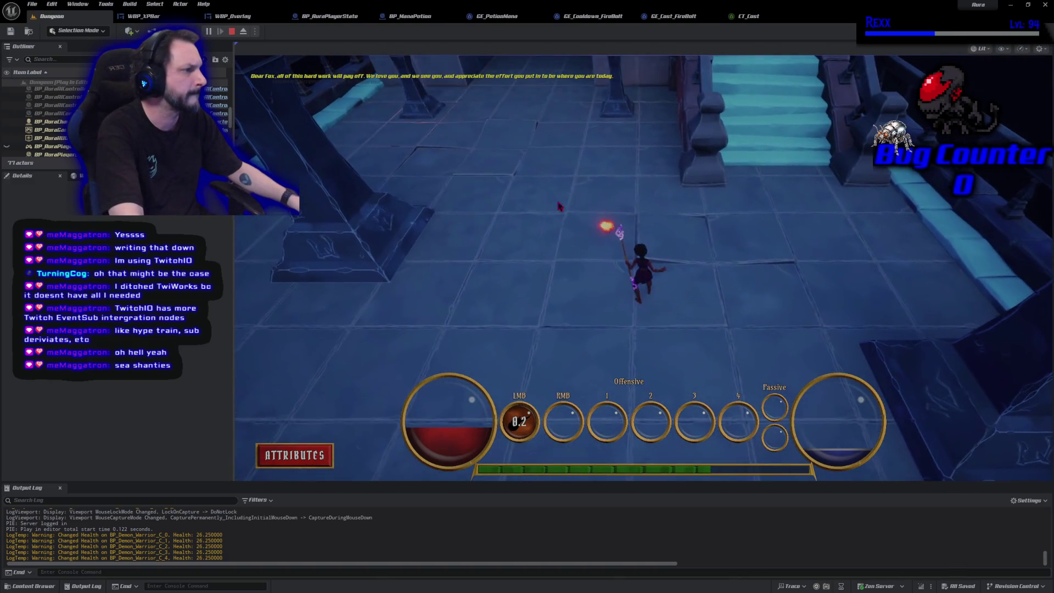
left_click(779, 343)
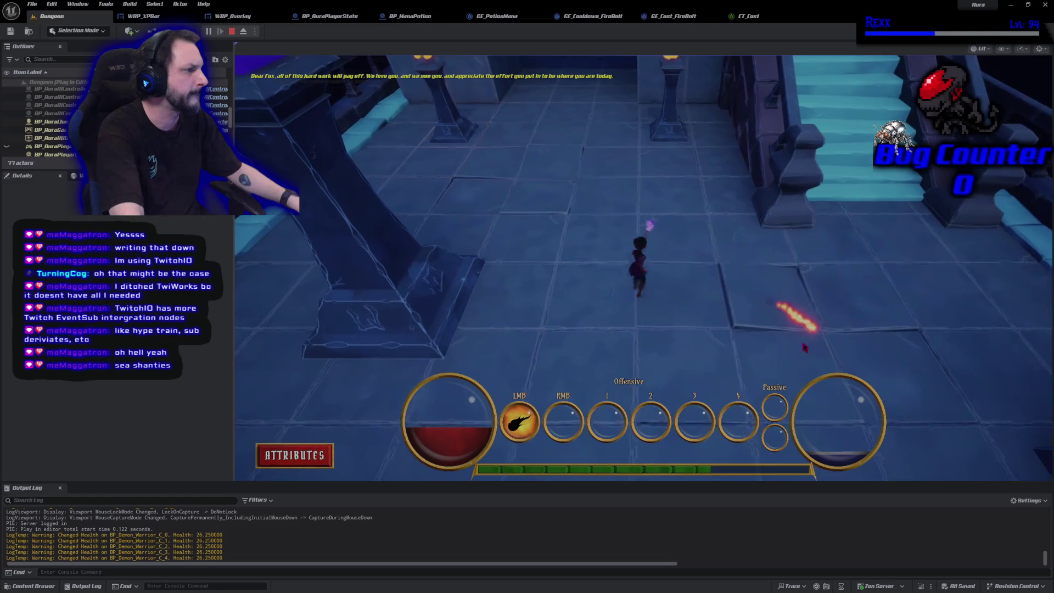
left_click(752, 335)
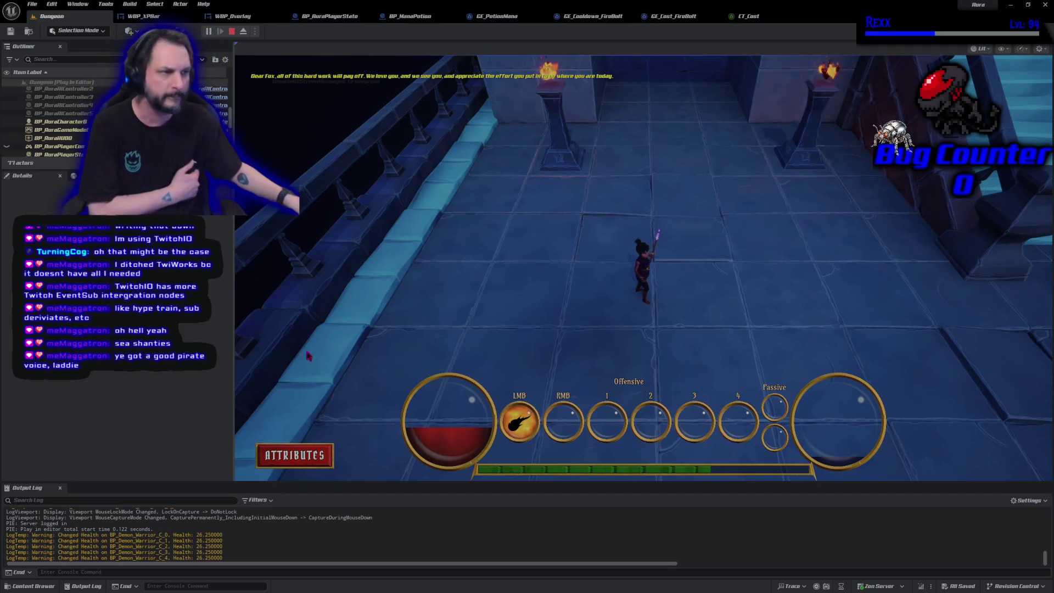
- Stop the Play-In-Editor session from the toolbar
left_click(231, 30)
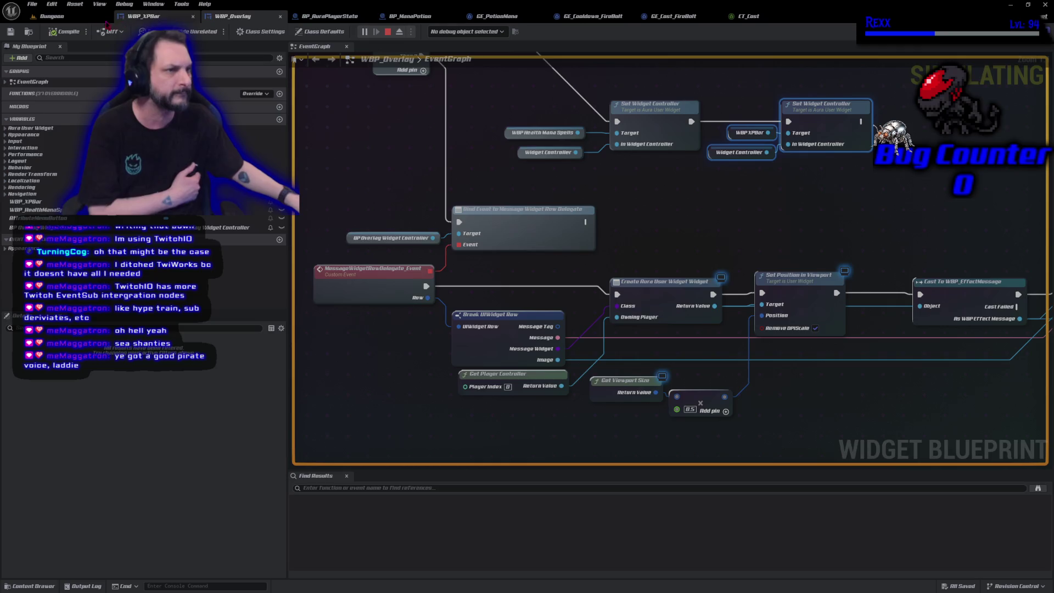